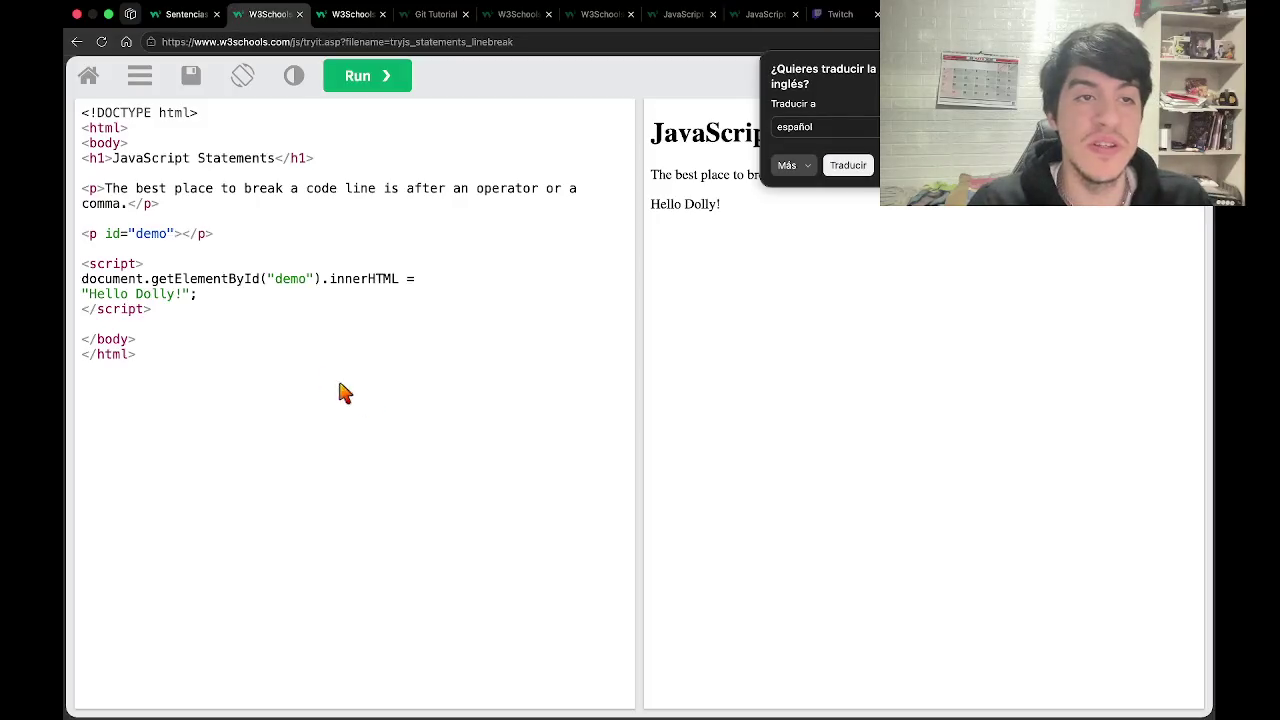
# Leave the Hello Dolly Try-it example and move to the VS Code workspace.
pyautogui.click(197, 297)
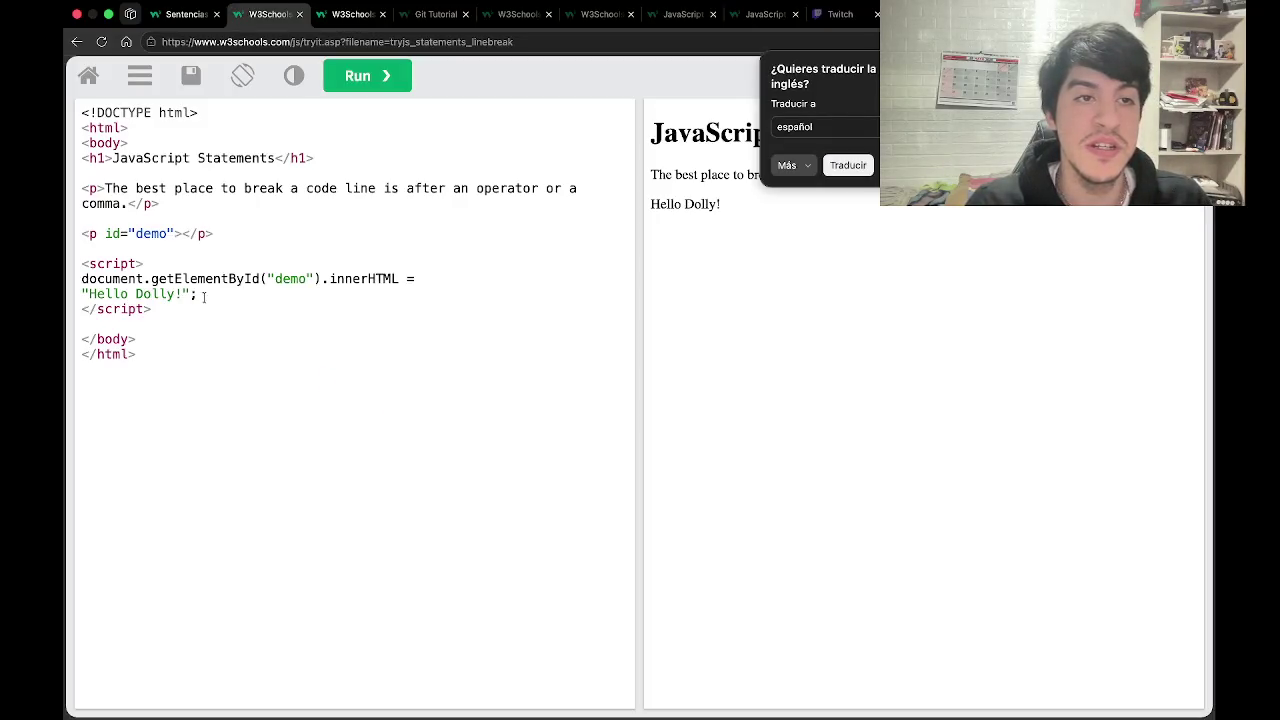
pyautogui.hotkey('ctrl', 'Left')
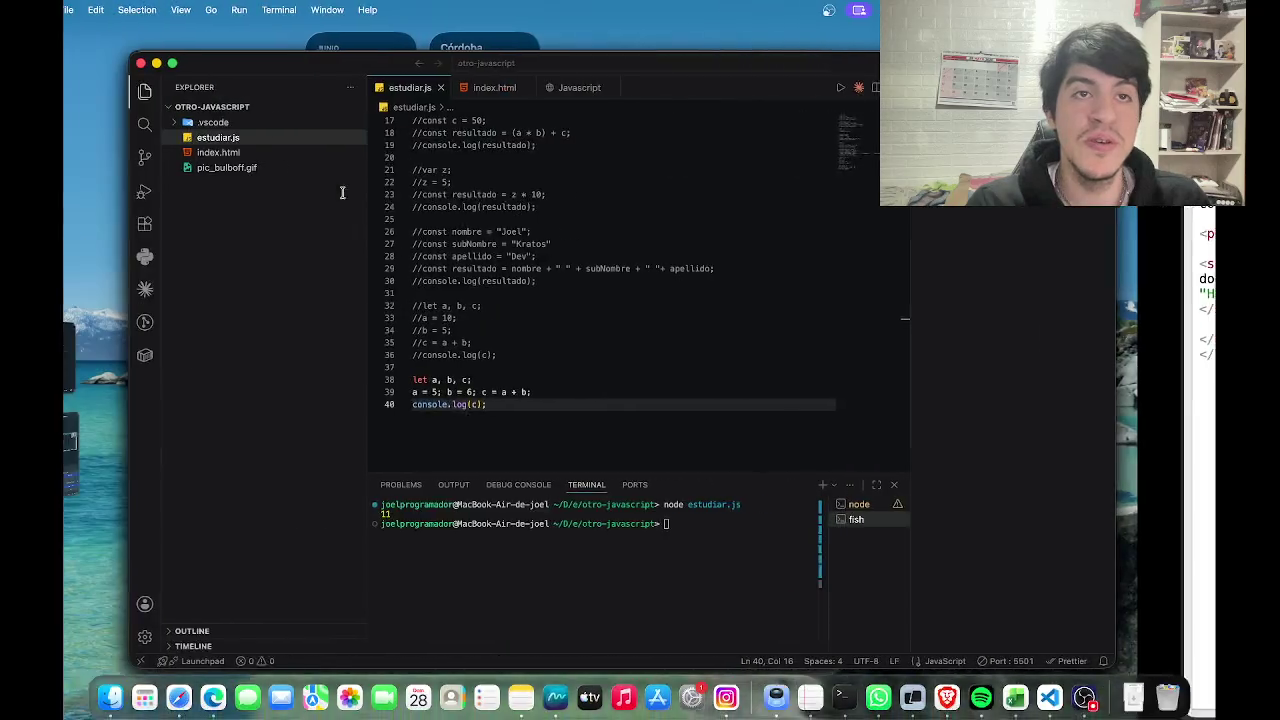
# Break line 14 of index.html so "hola javascript" sits on its own line.
pyautogui.click(561, 88)
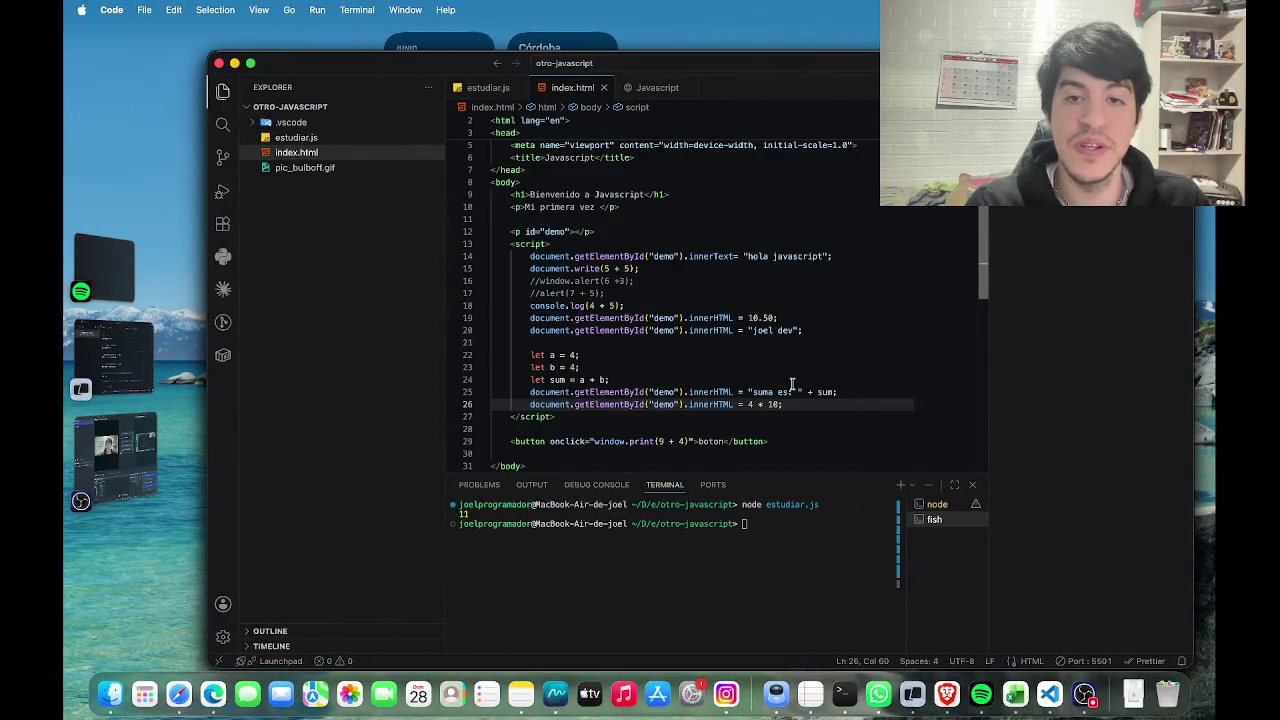
pyautogui.click(742, 256)
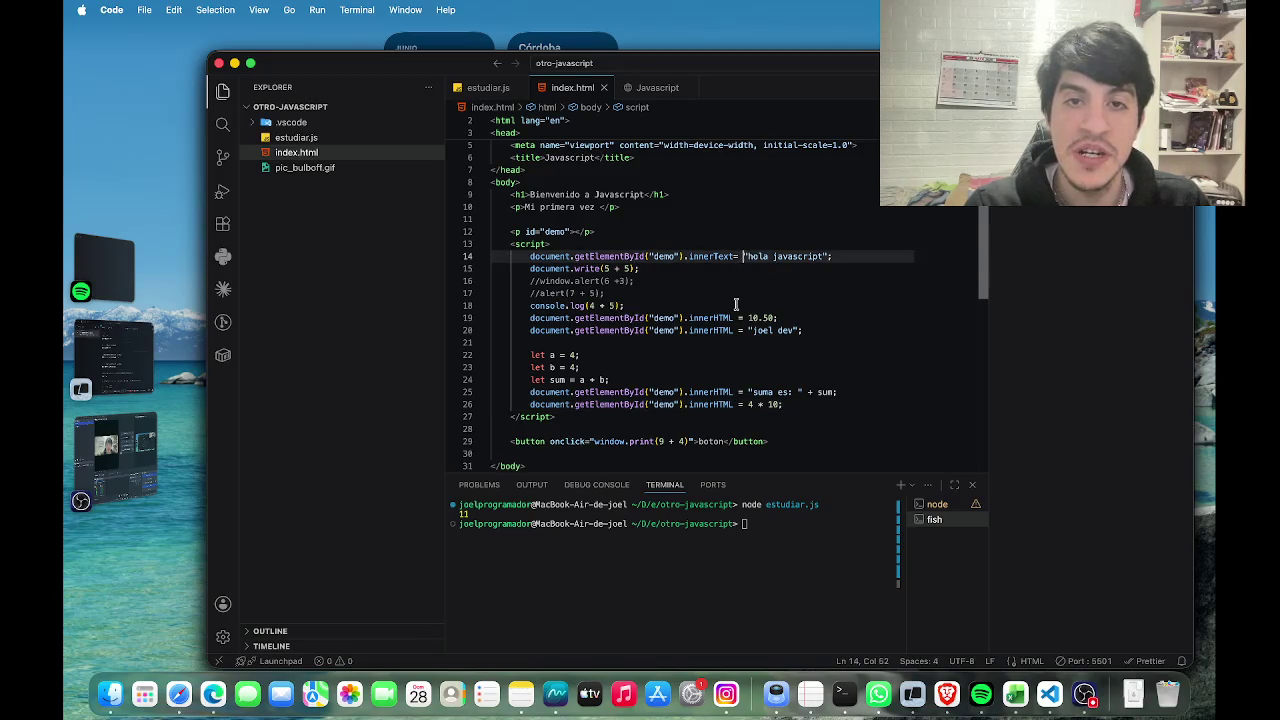
pyautogui.press('Return')
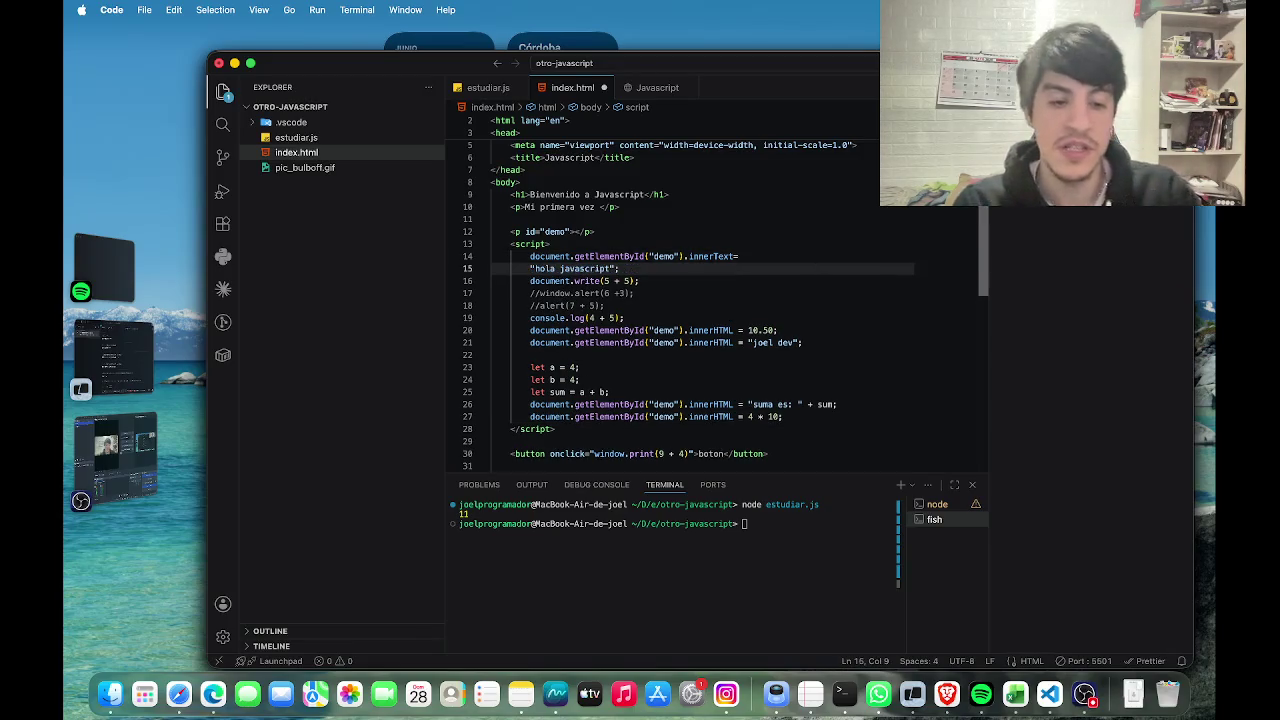
# Check the Javascript preview, return to the index.html source, then go back to the browser.
pyautogui.click(656, 88)
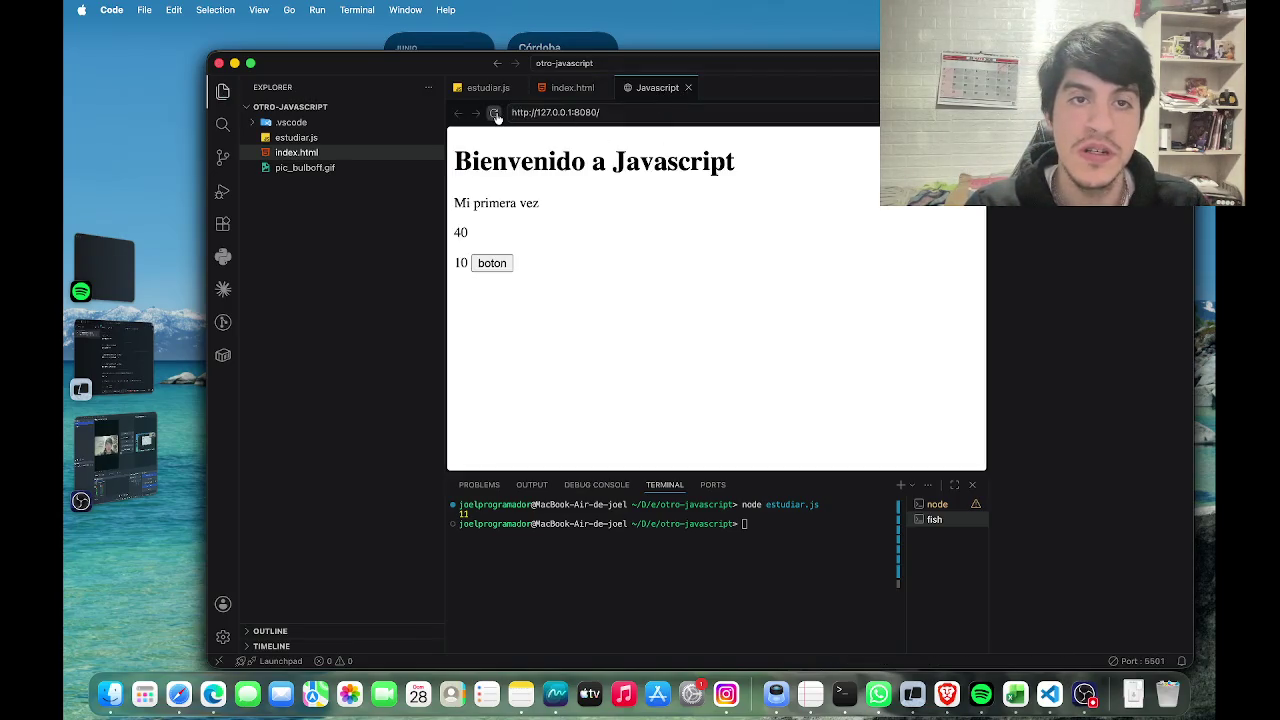
pyautogui.rightClick(649, 197)
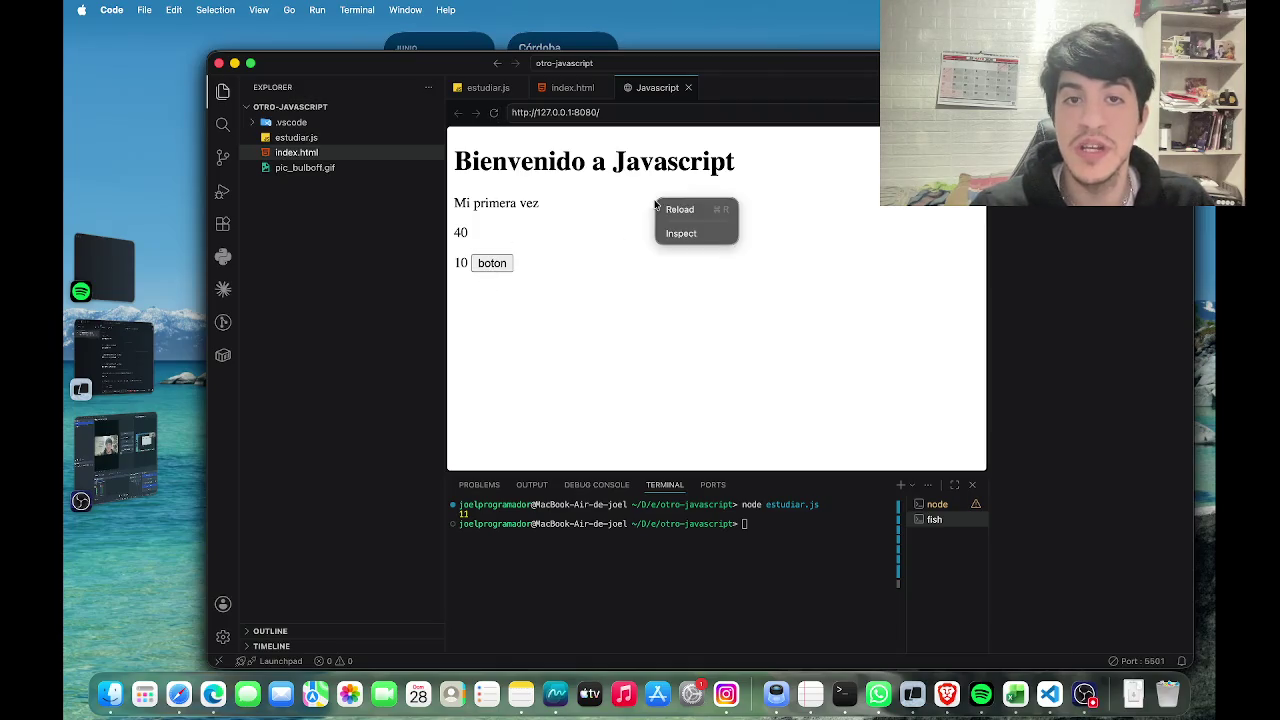
pyautogui.click(620, 206)
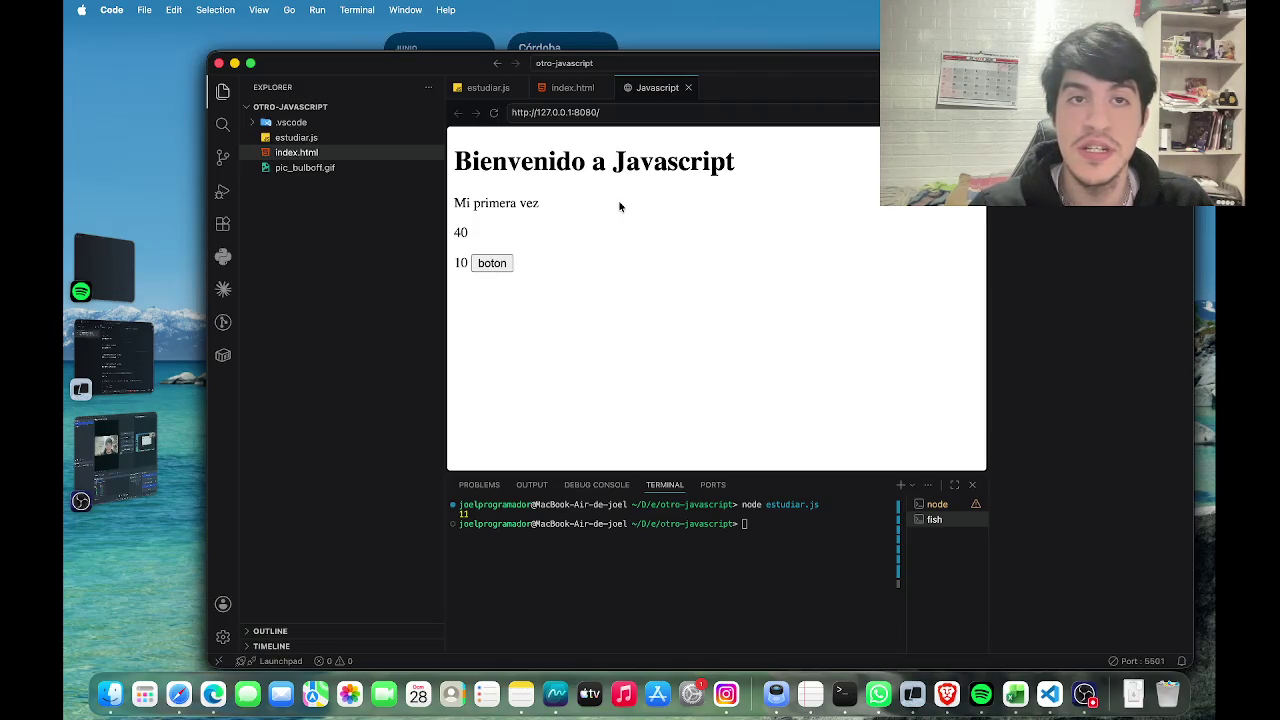
pyautogui.click(565, 89)
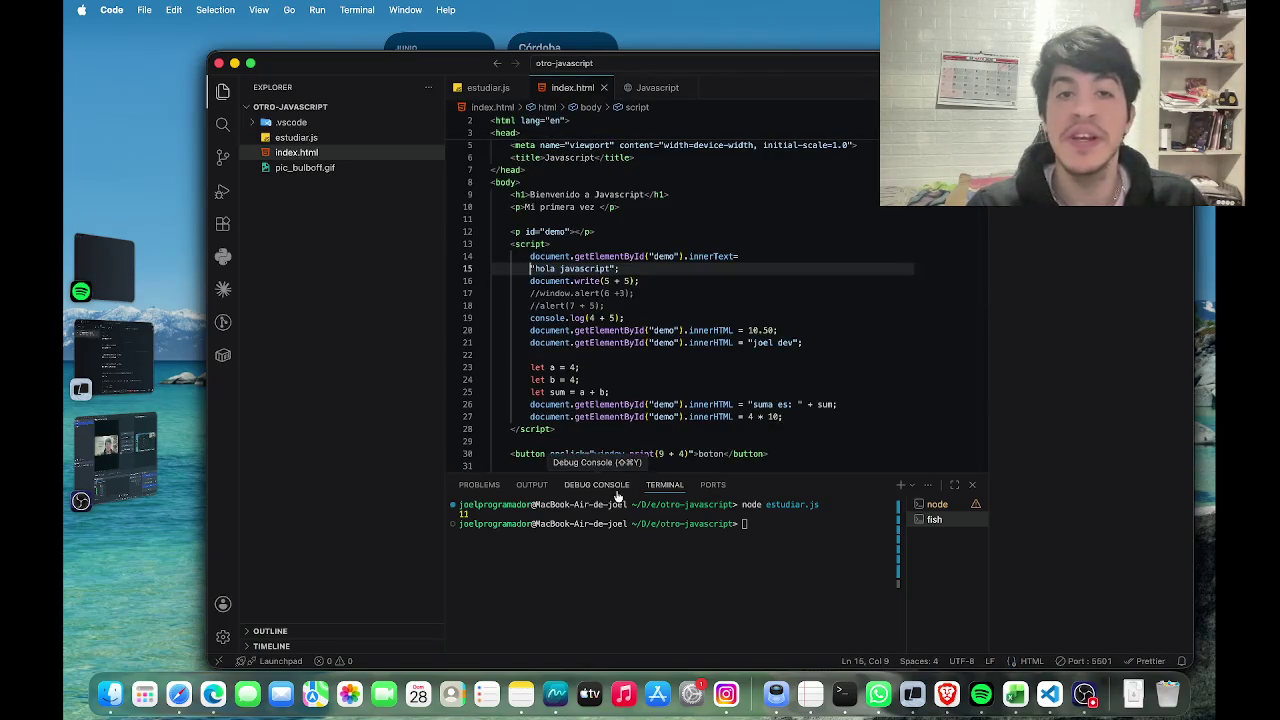
pyautogui.hotkey('ctrl', 'Right')
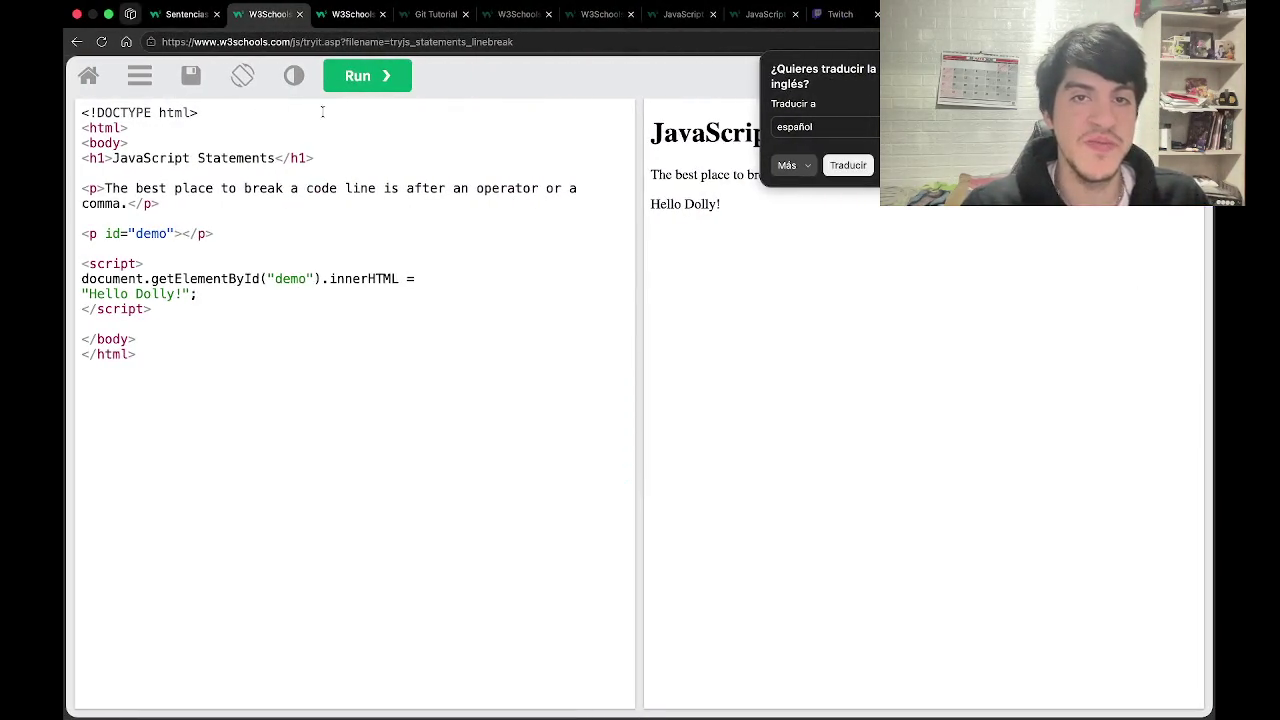
# Translate the Try-it page to Spanish, close both Try-it tabs, and reopen Sentencias JavaScript.
pyautogui.click(849, 167)
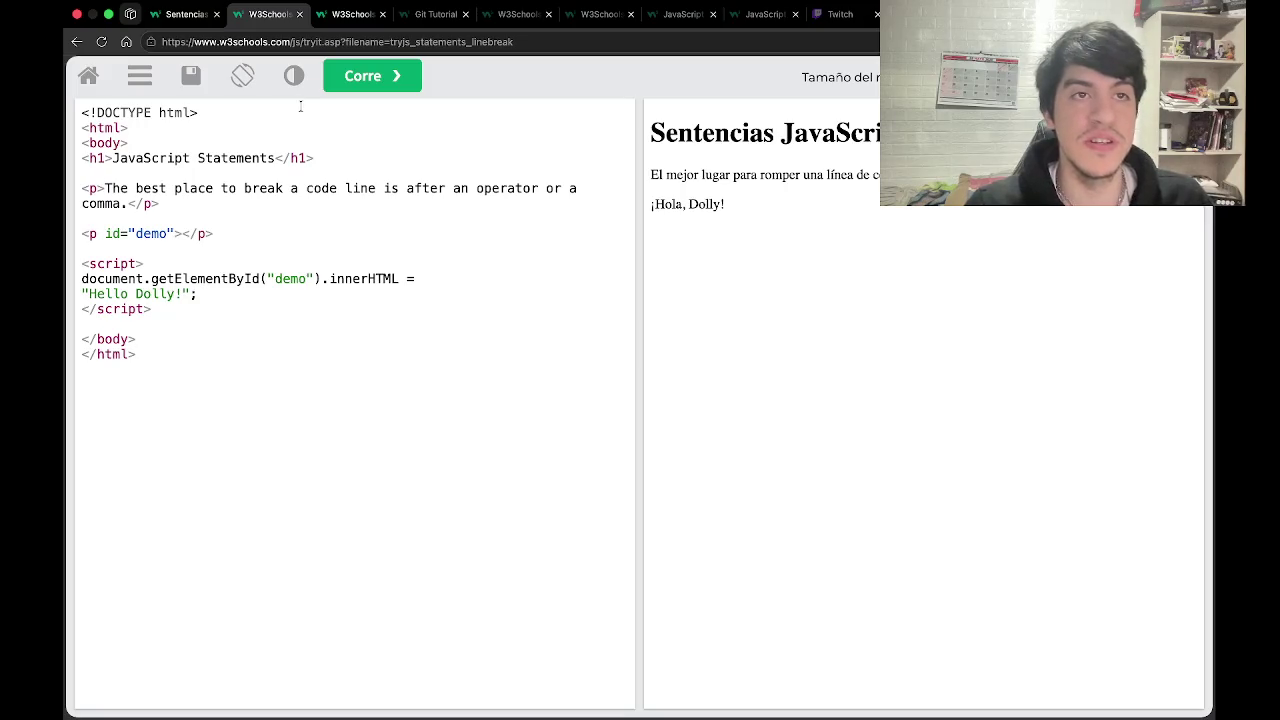
pyautogui.click(299, 14)
pyautogui.click(274, 18)
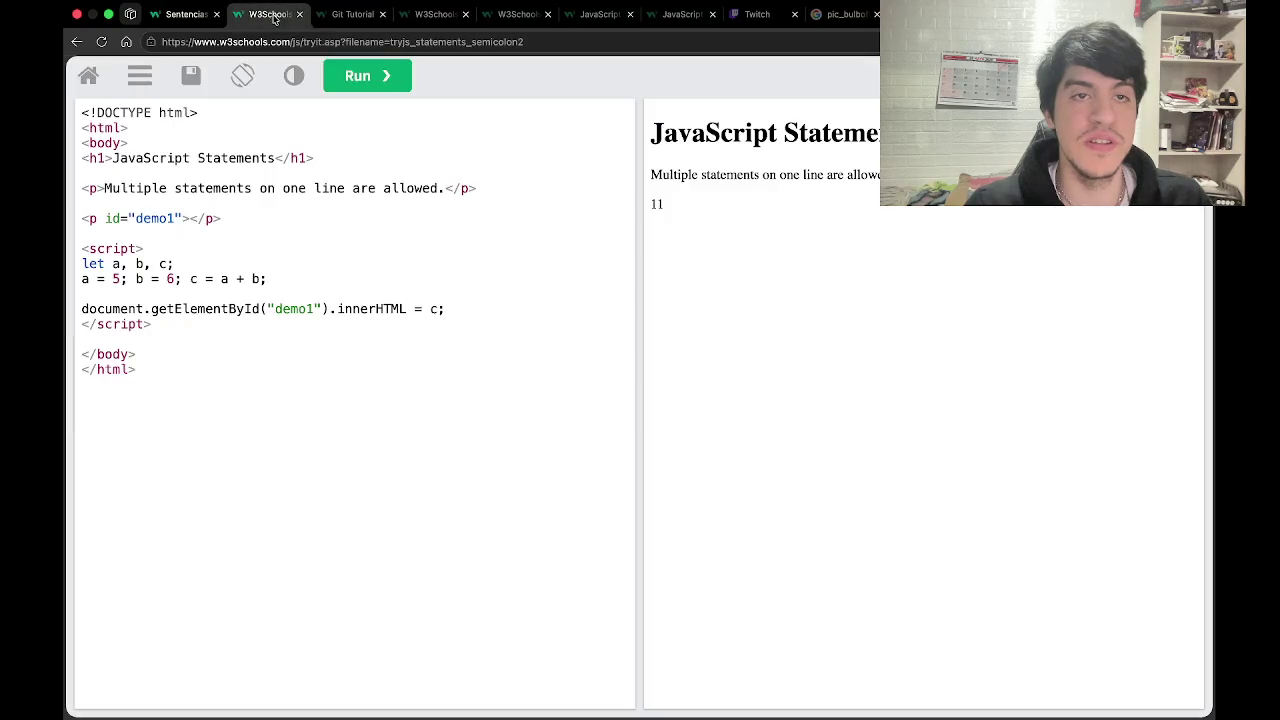
pyautogui.click(299, 14)
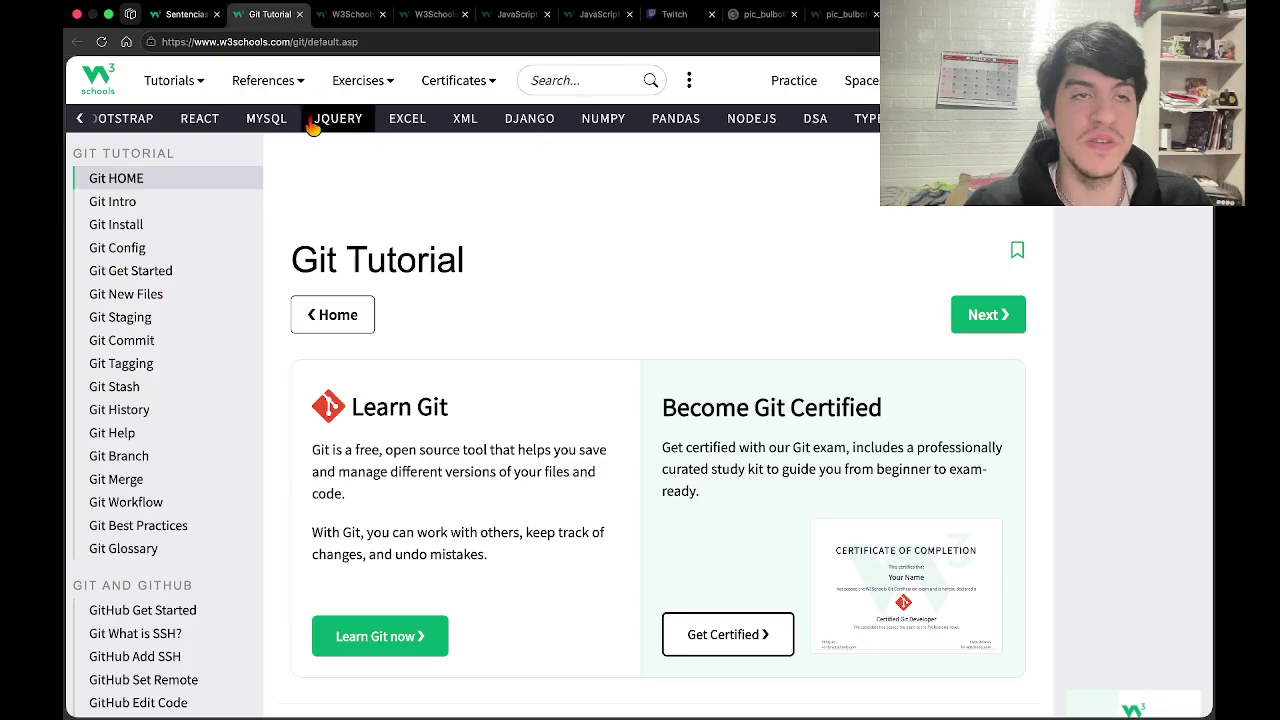
pyautogui.click(215, 14)
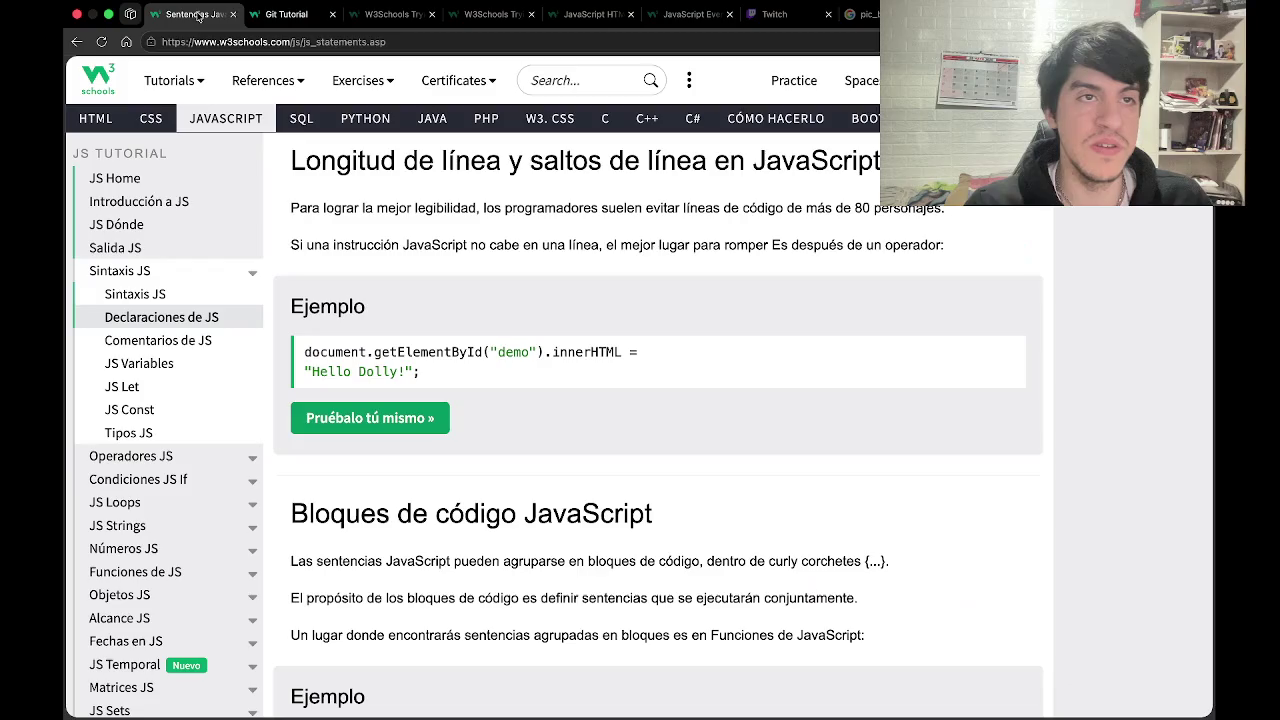
# Scroll down to the Bloques de código JavaScript section and read the myFunction example.
pyautogui.scroll(-3, 430, 325)
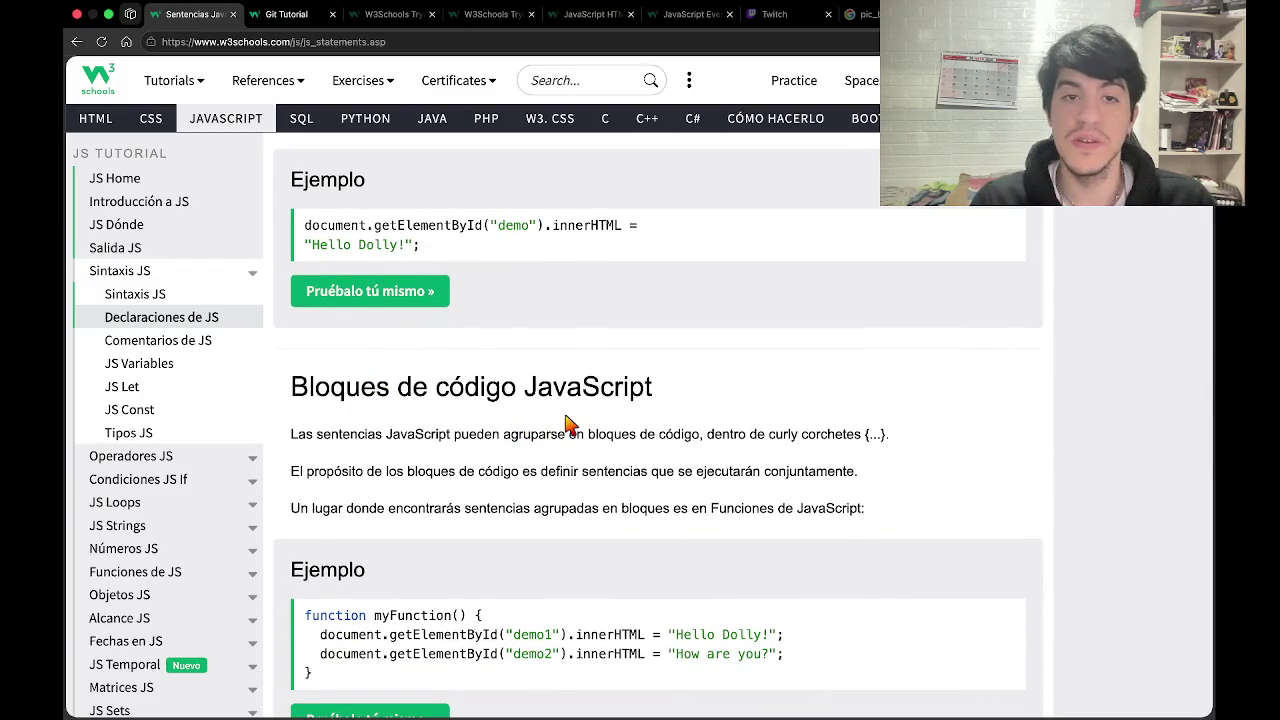
pyautogui.scroll(-2, 576, 425)
pyautogui.scroll(-1, 576, 425)
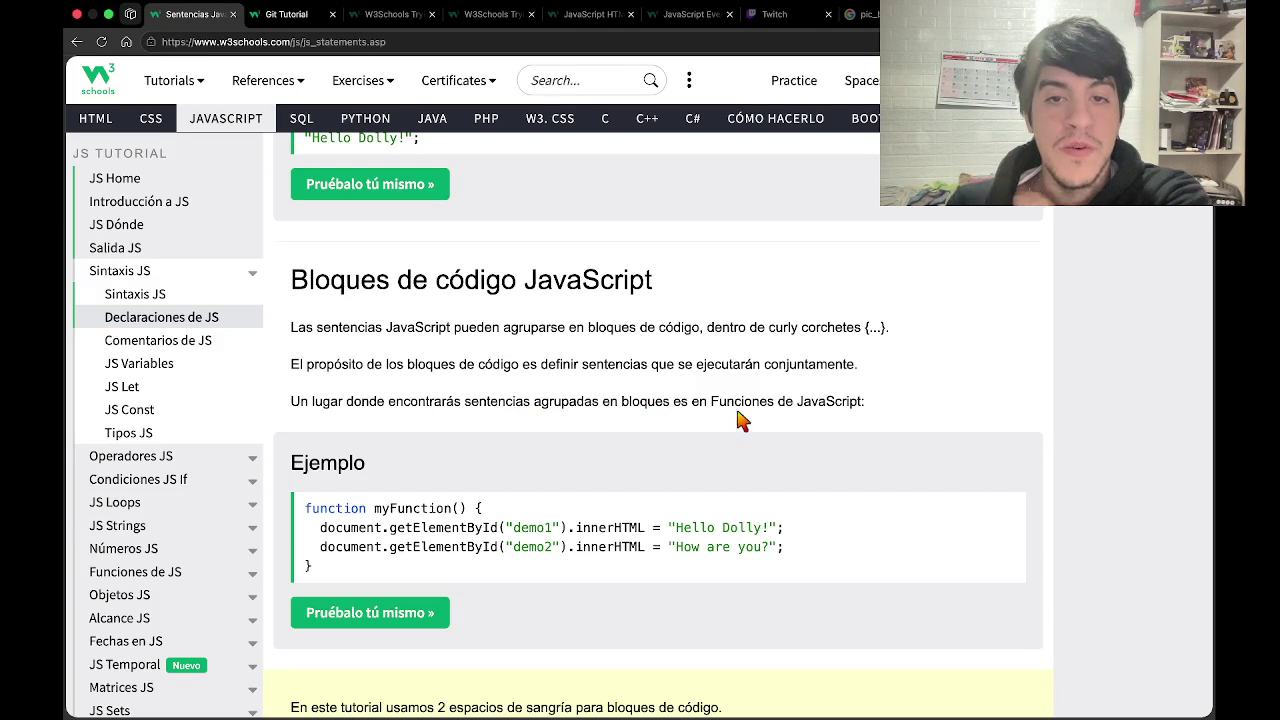
pyautogui.scroll(-2, 837, 421)
pyautogui.scroll(-2, 837, 421)
pyautogui.scroll(-3, 554, 446)
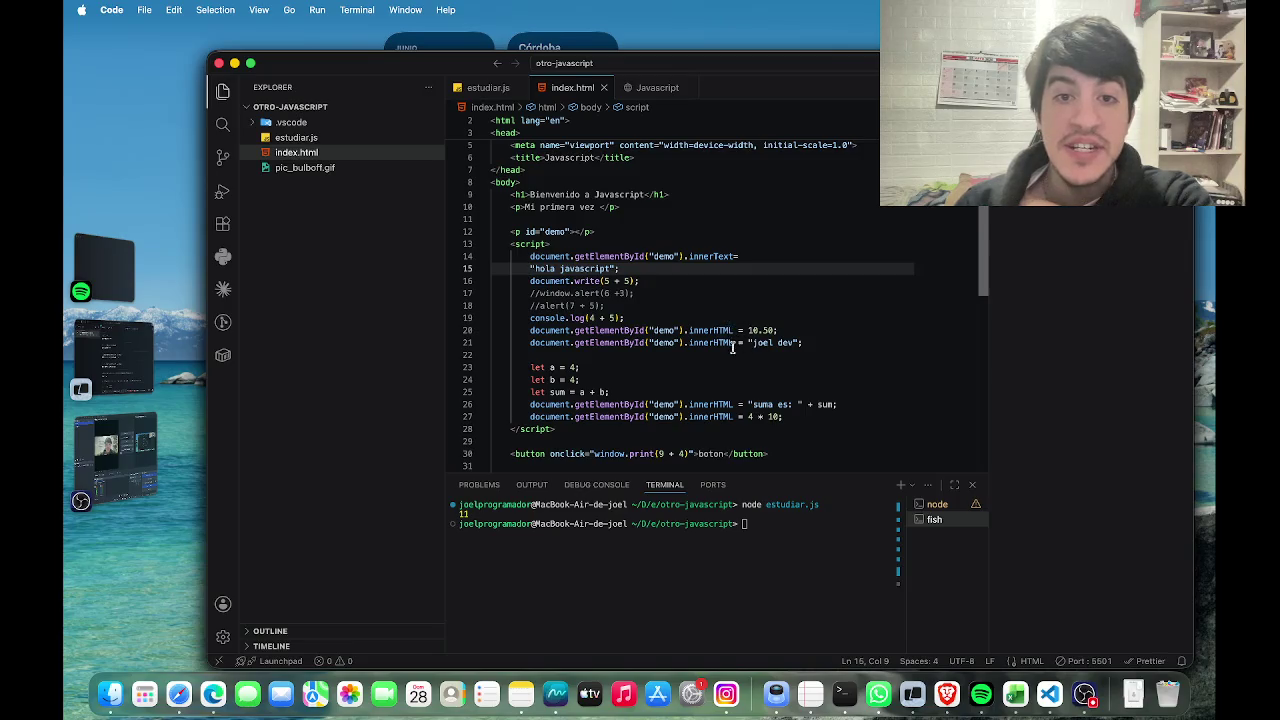
# Return to index.html in VS Code and add blank lines below line 27.
pyautogui.hotkey('ctrl', 'Right')
pyautogui.hotkey('ctrl', 'Left')
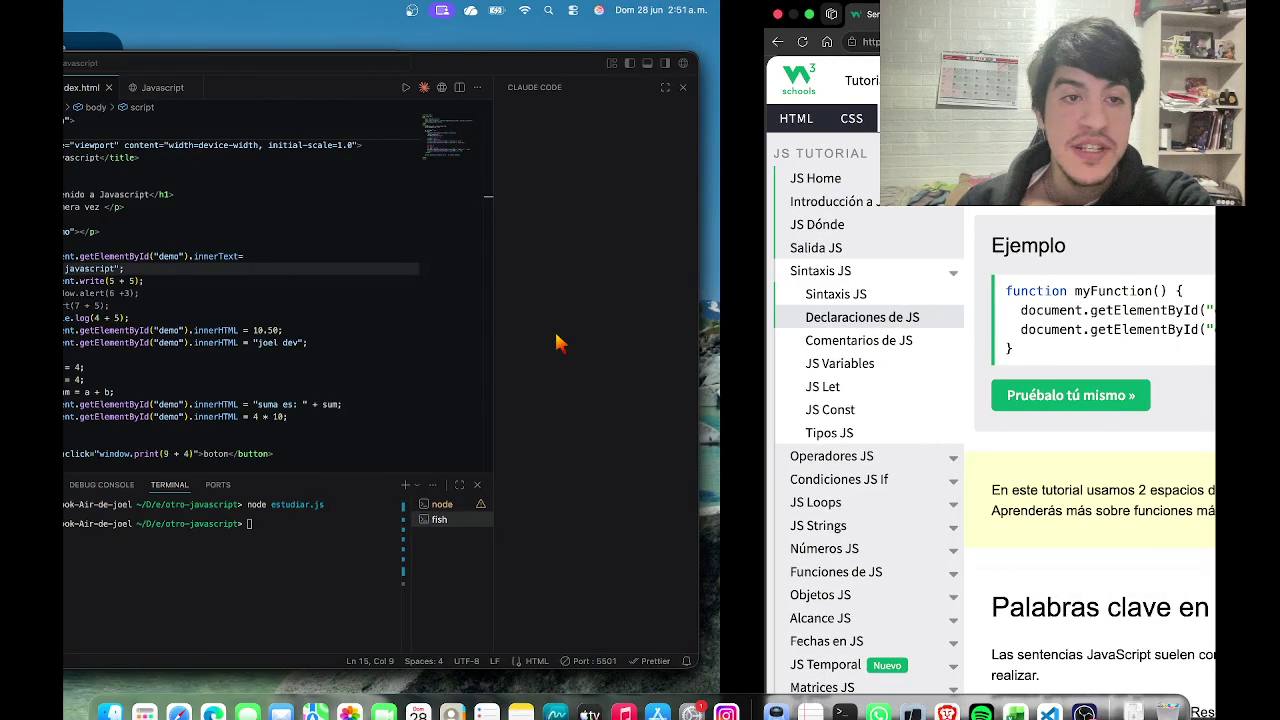
pyautogui.click(482, 88)
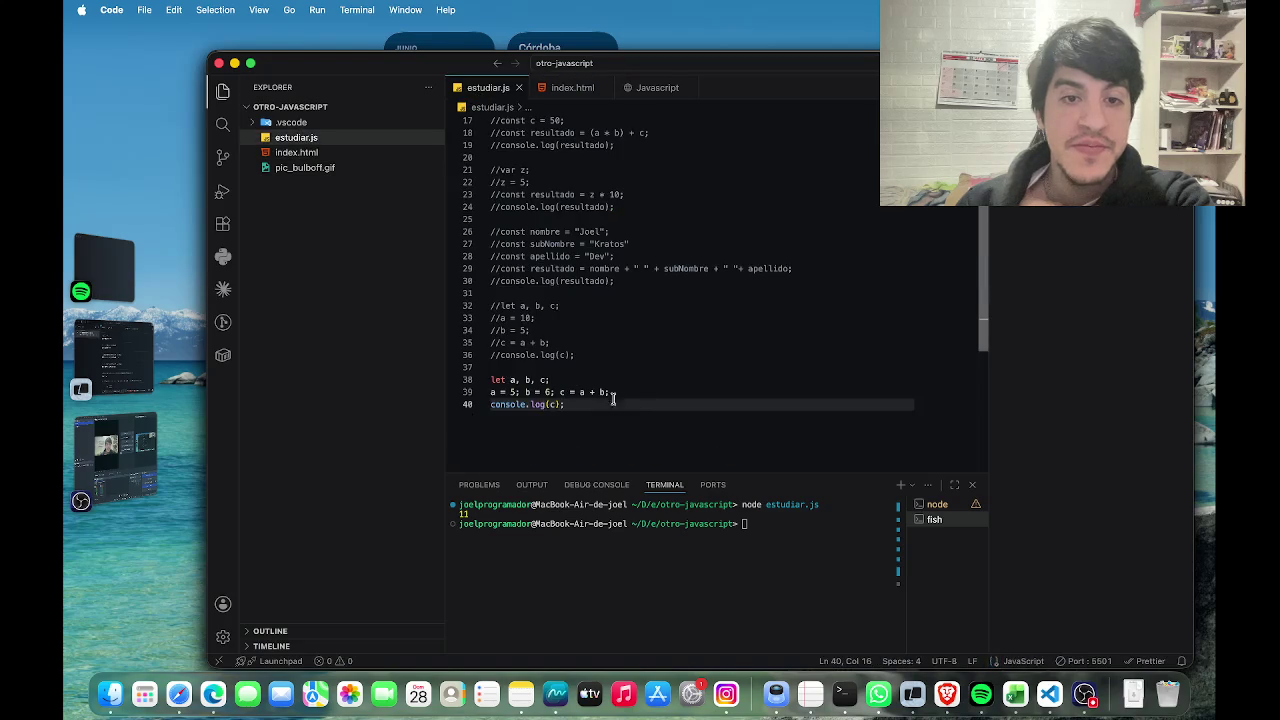
pyautogui.hotkey('ctrl', 'Tab')
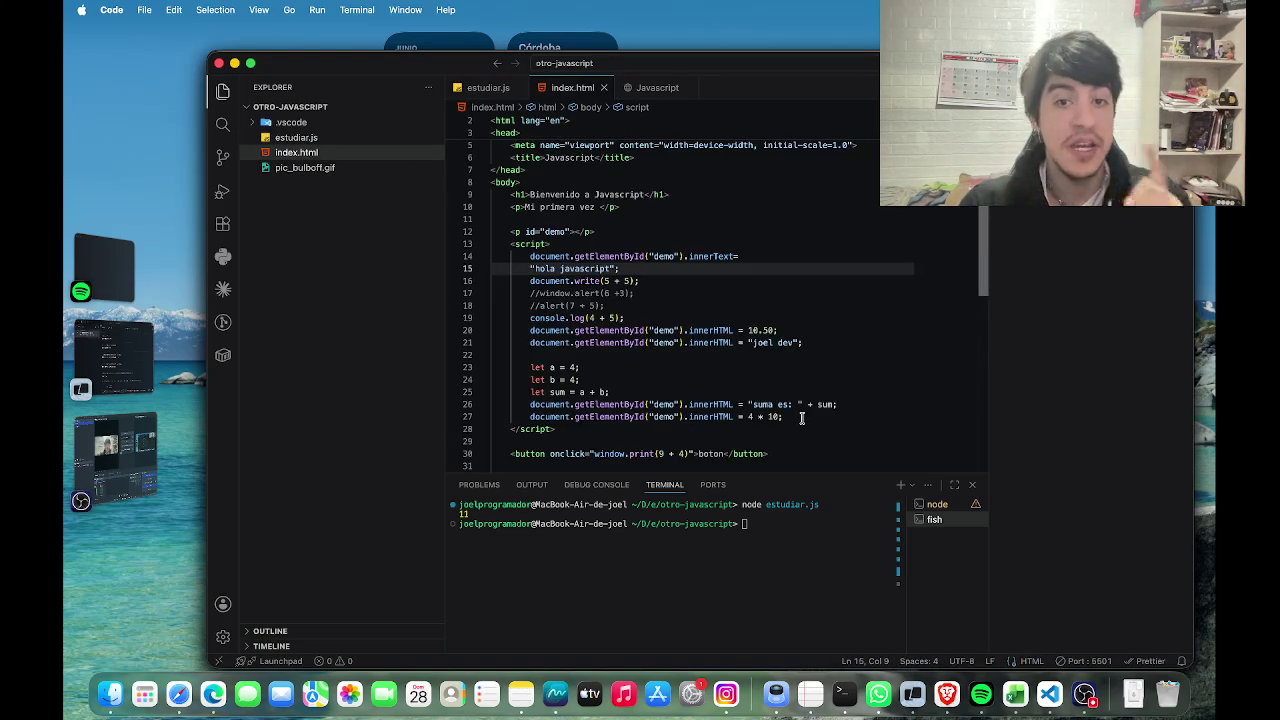
pyautogui.click(804, 418)
pyautogui.press('Return')
pyautogui.press('Return')
pyautogui.scroll(-3, 804, 418)
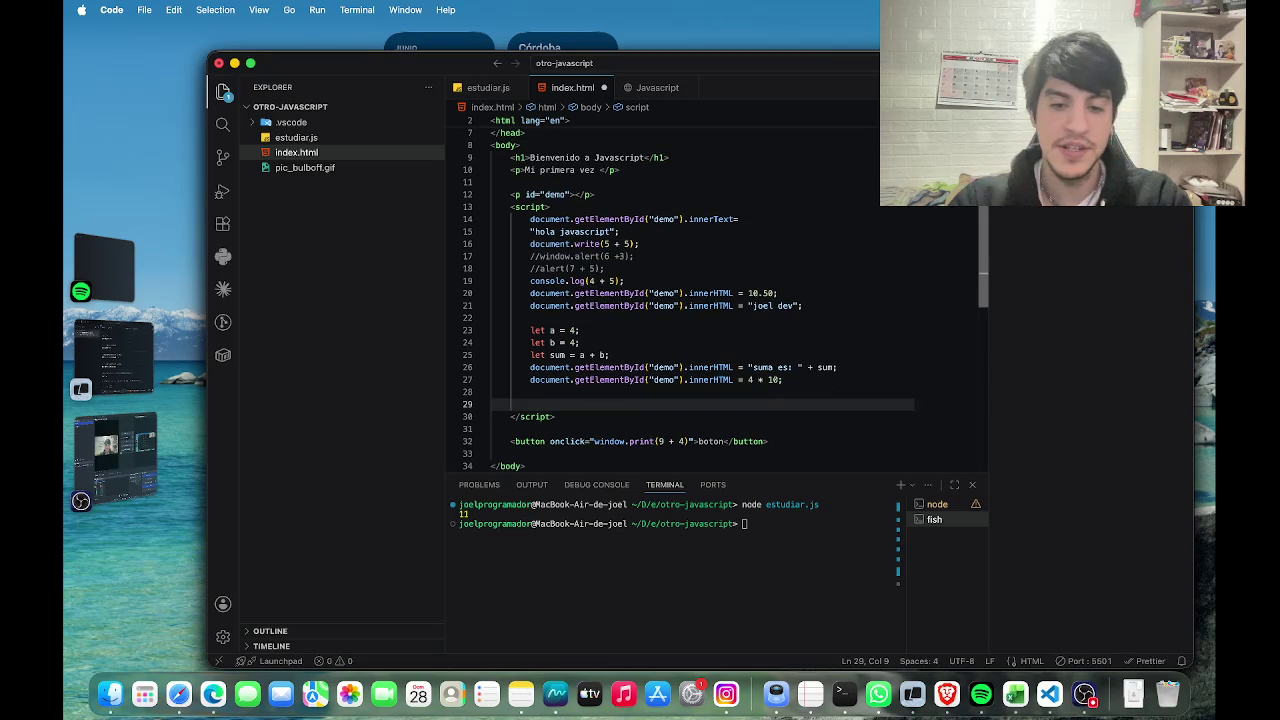
# Write the function myFunction(){ header and open an indented body line.
pyautogui.write('function ')
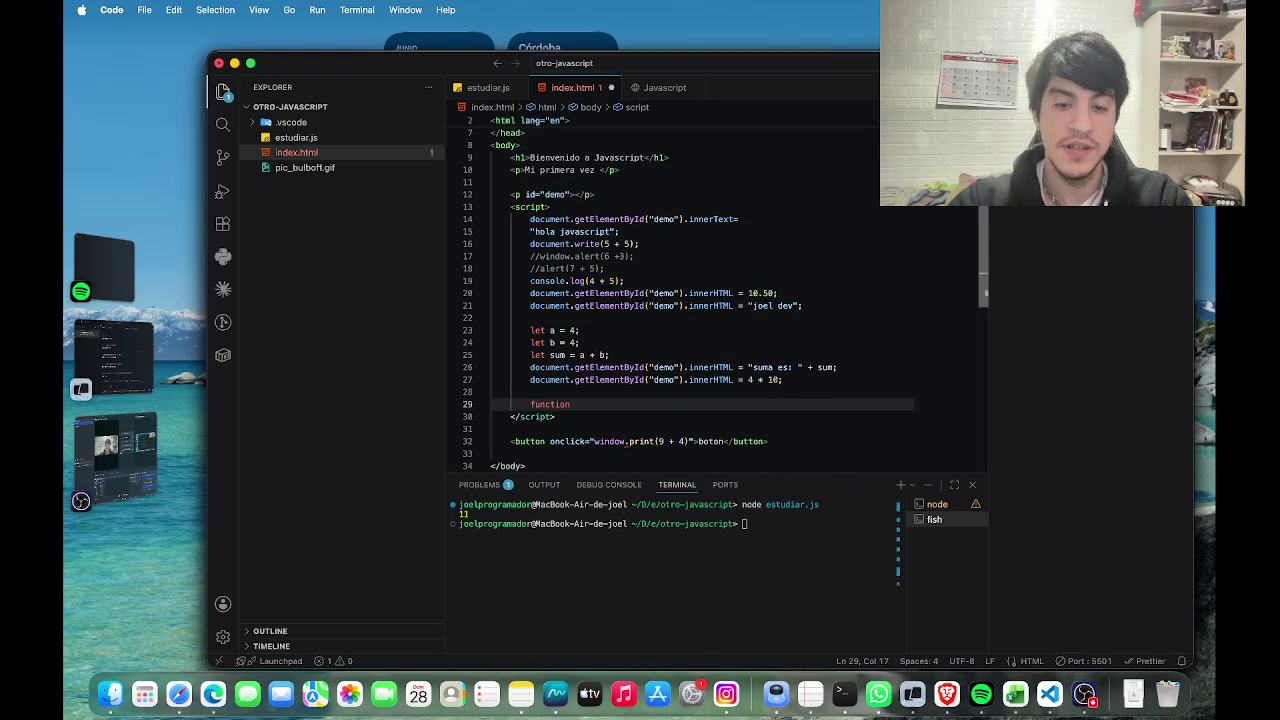
pyautogui.write('m')
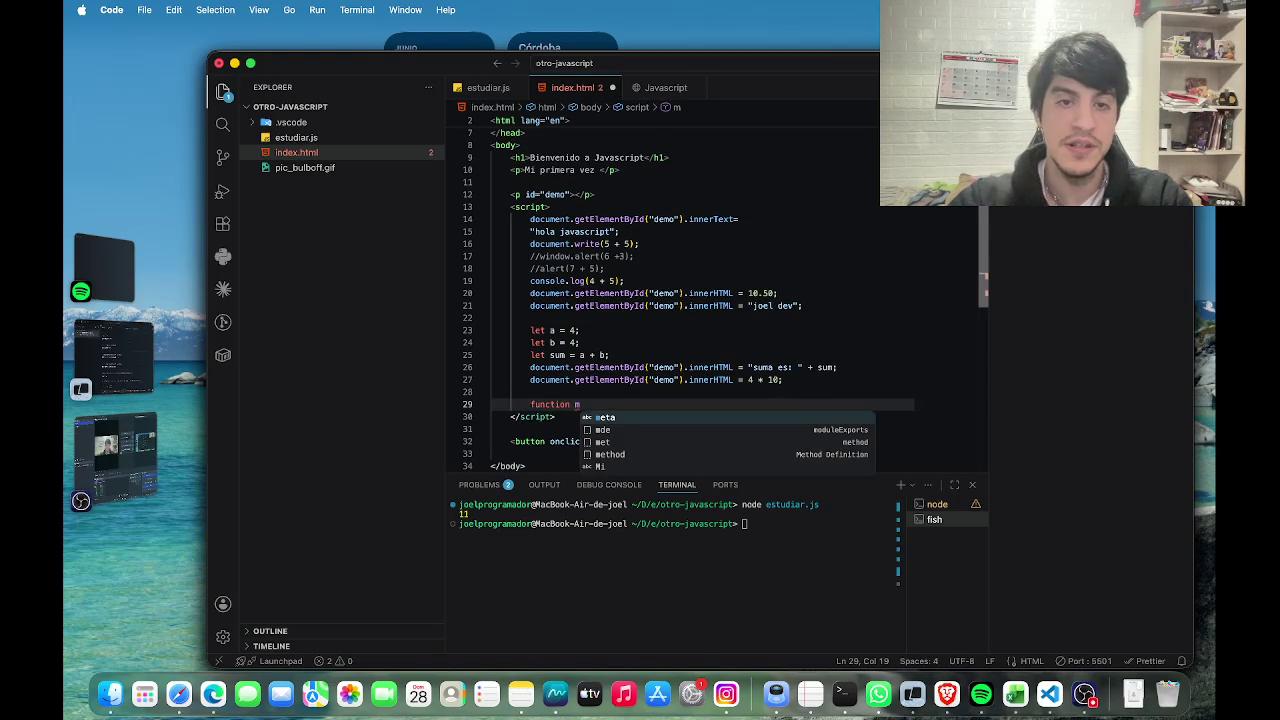
pyautogui.write('y')
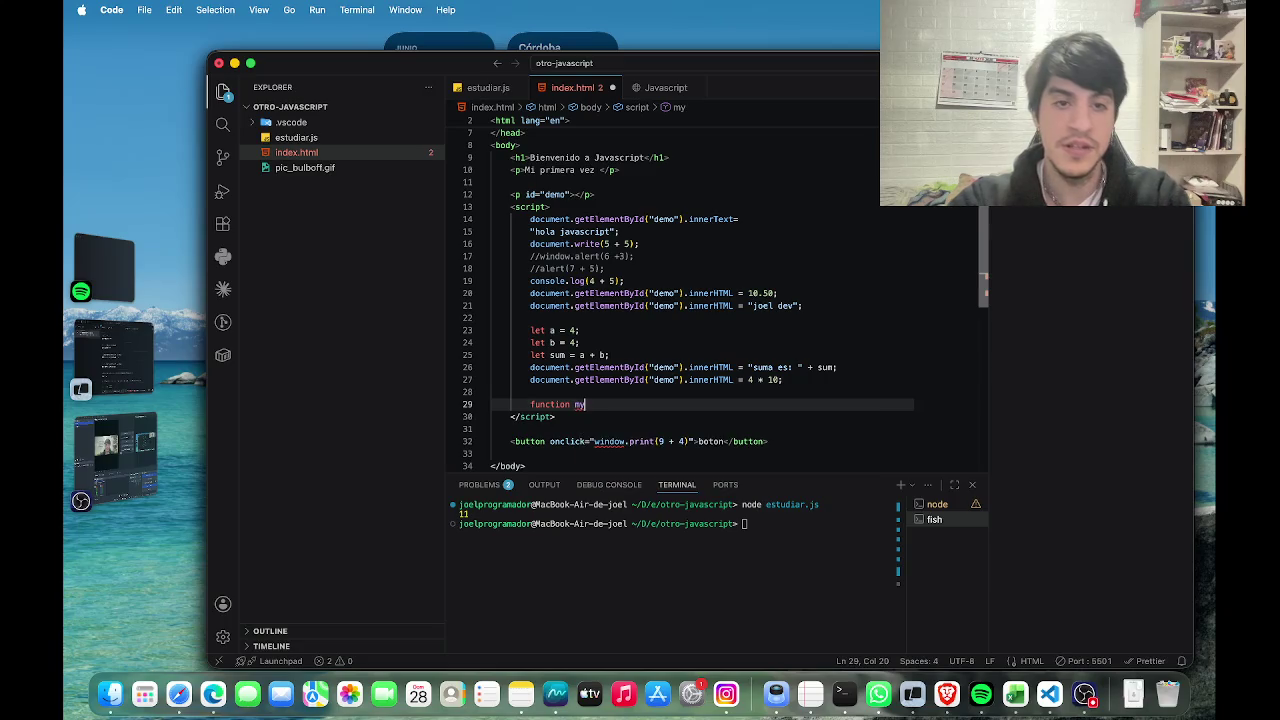
pyautogui.write('Fun')
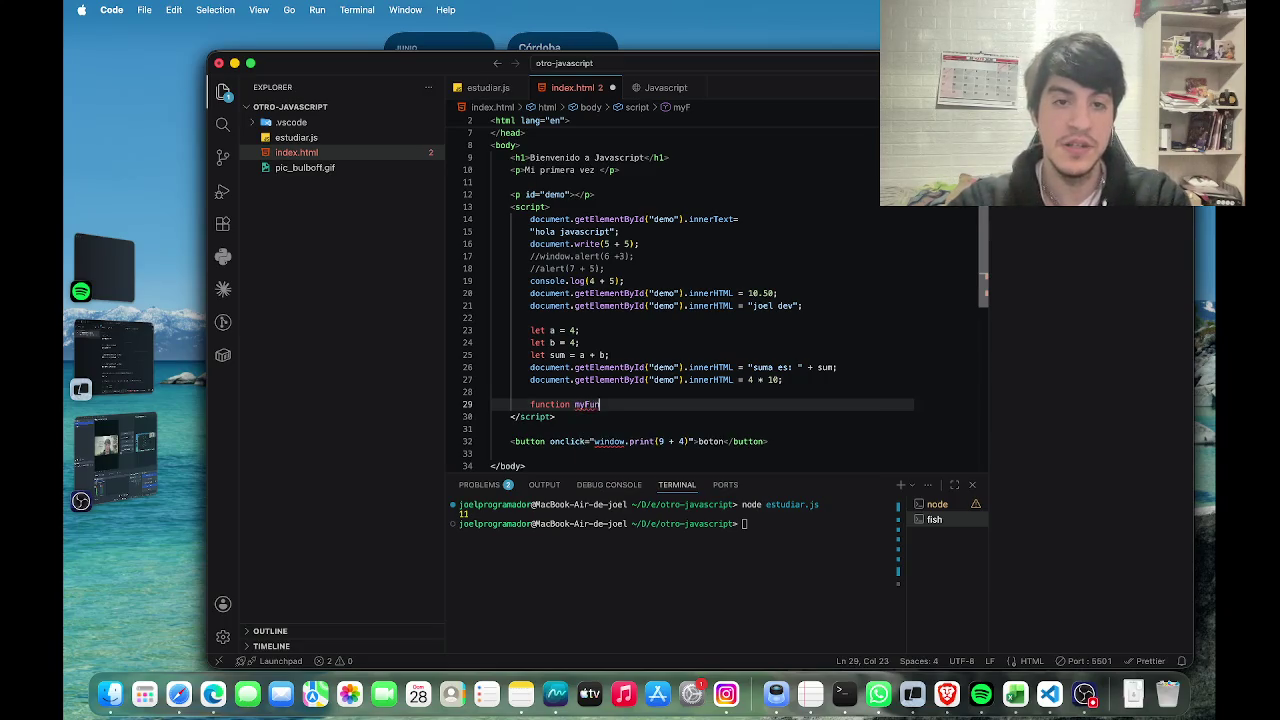
pyautogui.write('ction')
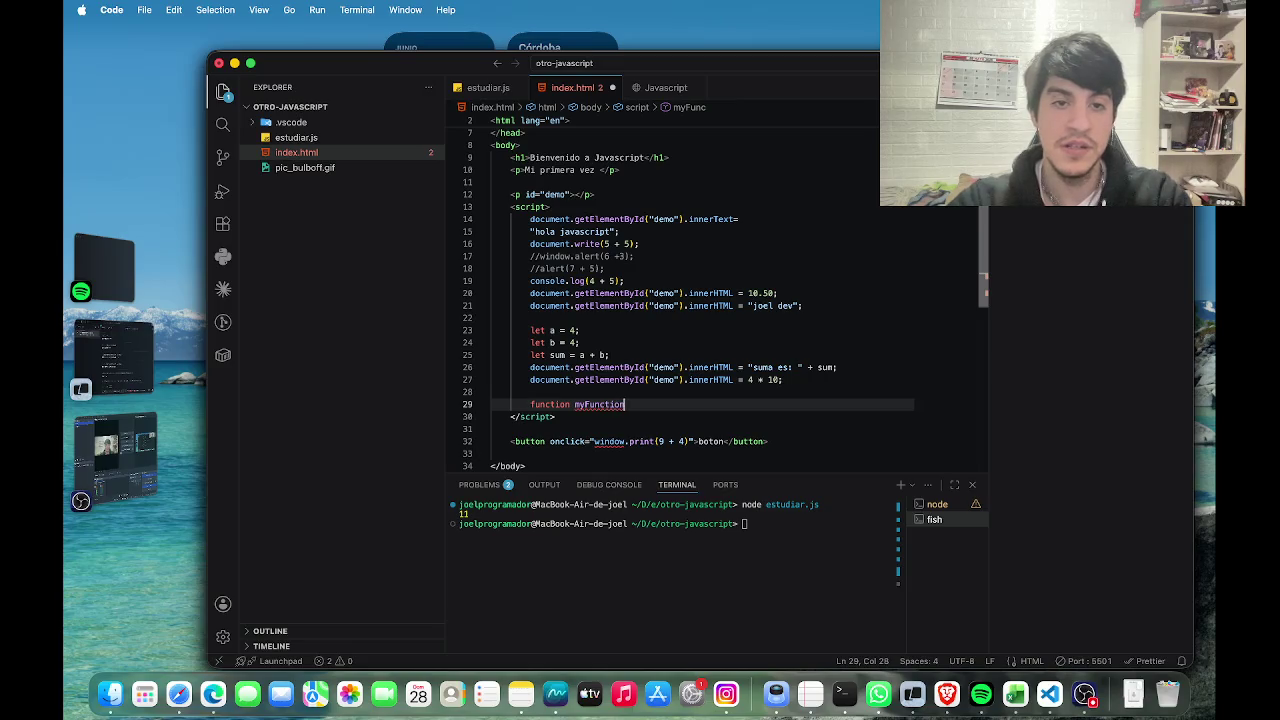
pyautogui.write(' (')
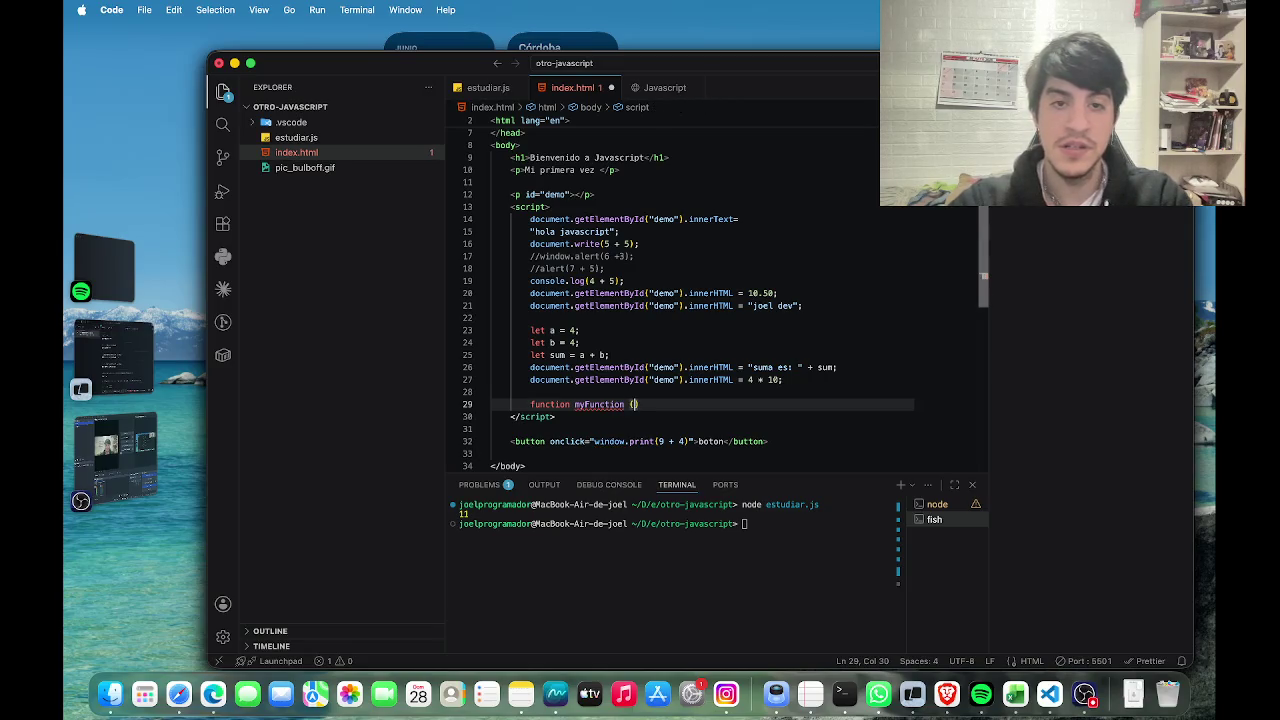
pyautogui.press('BackSpace')
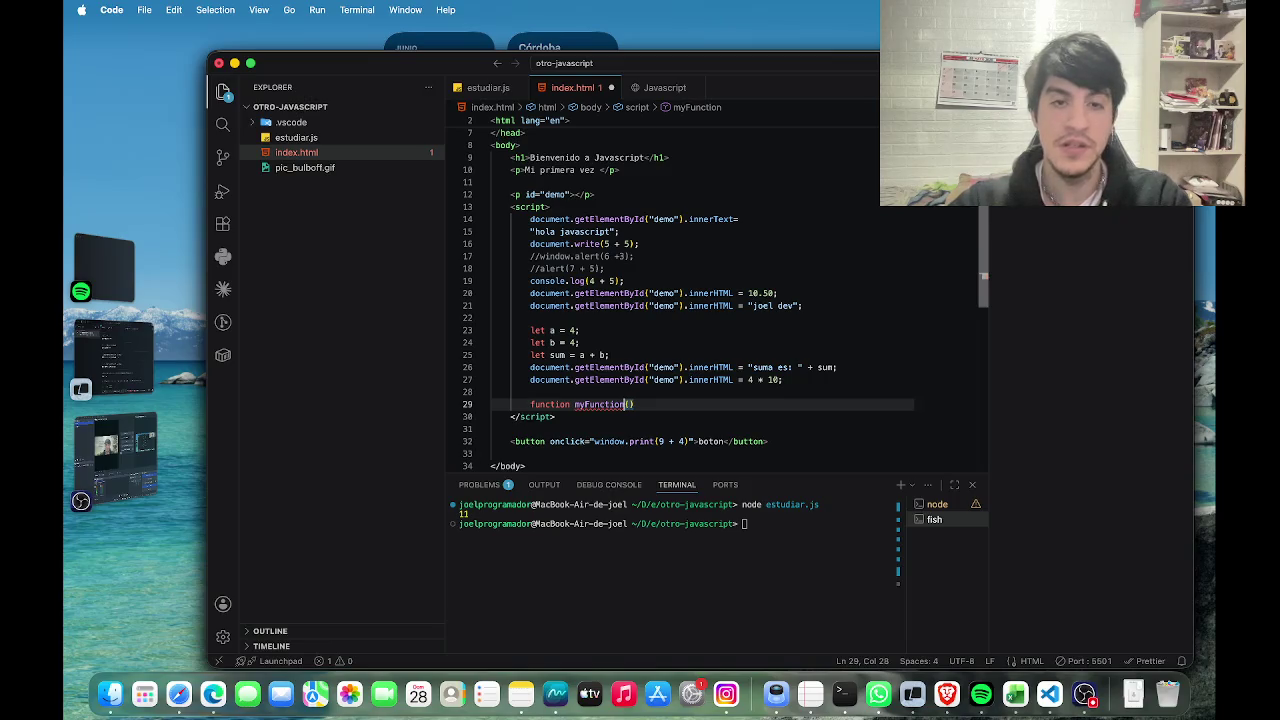
pyautogui.write(')')
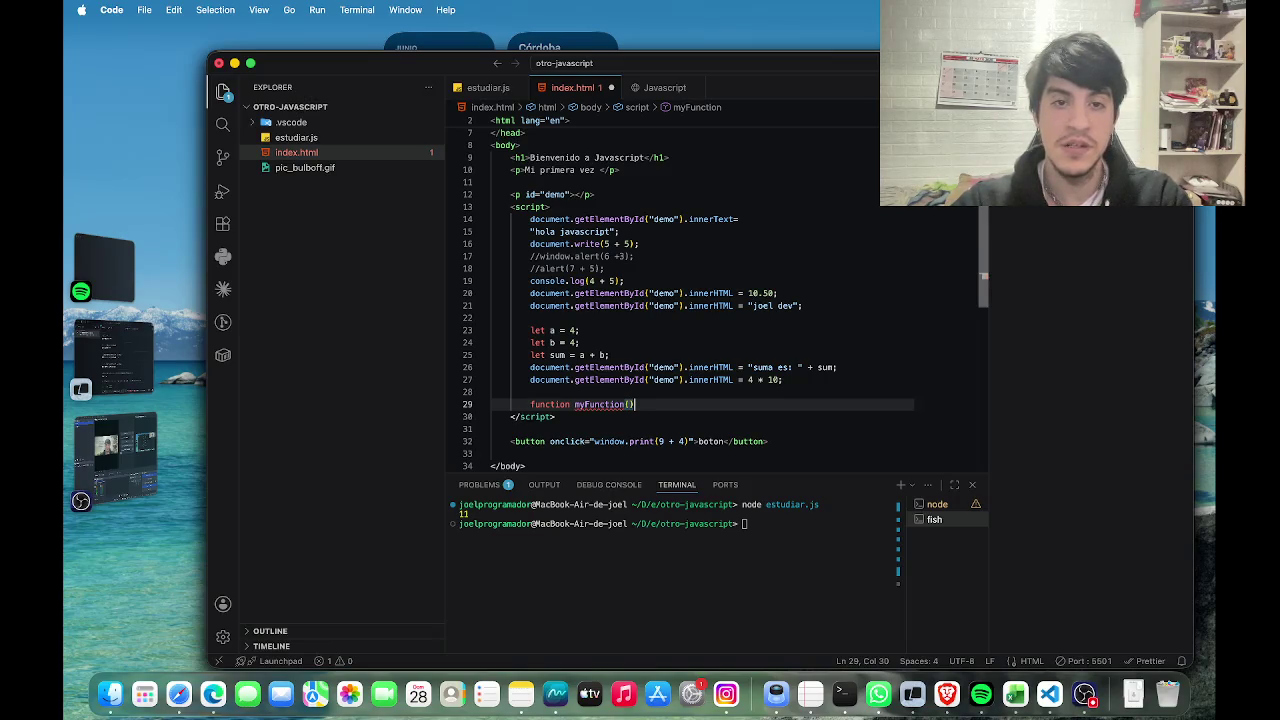
pyautogui.write('{')
pyautogui.press('Return')
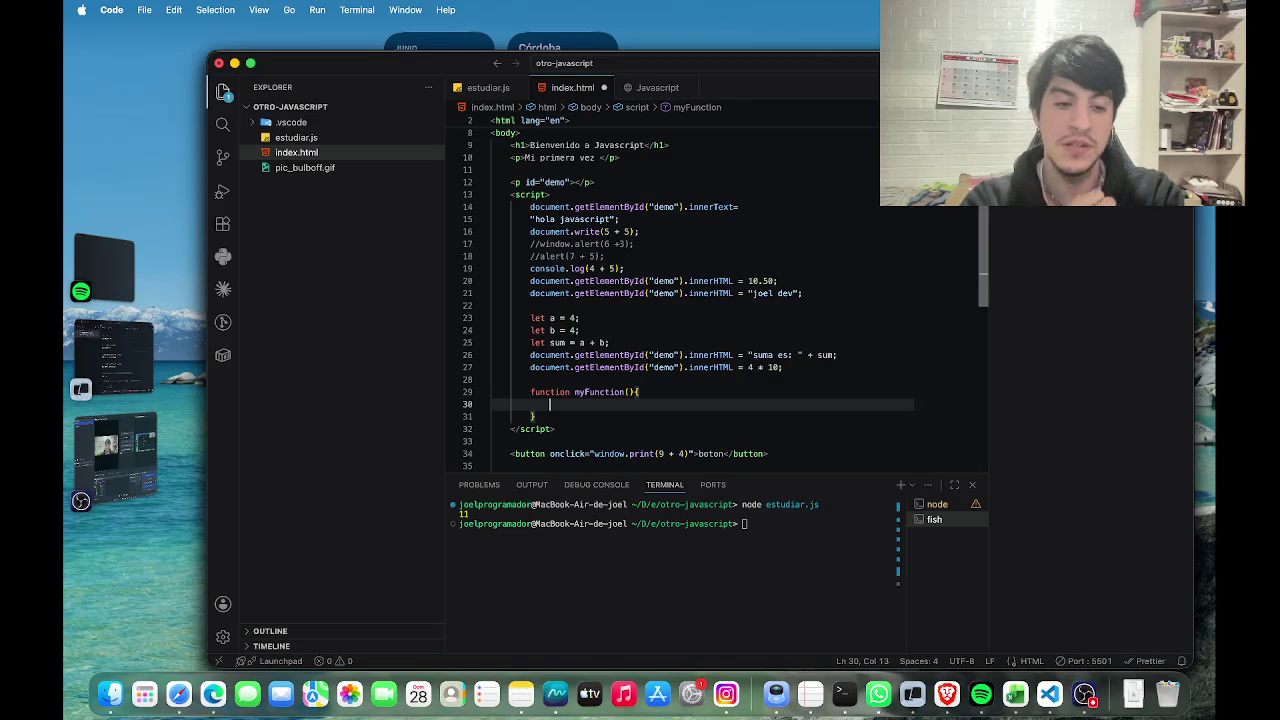
# Type document.getElementById("demo").innerHTML = inside myFunction using autocomplete.
pyautogui.write('dom')
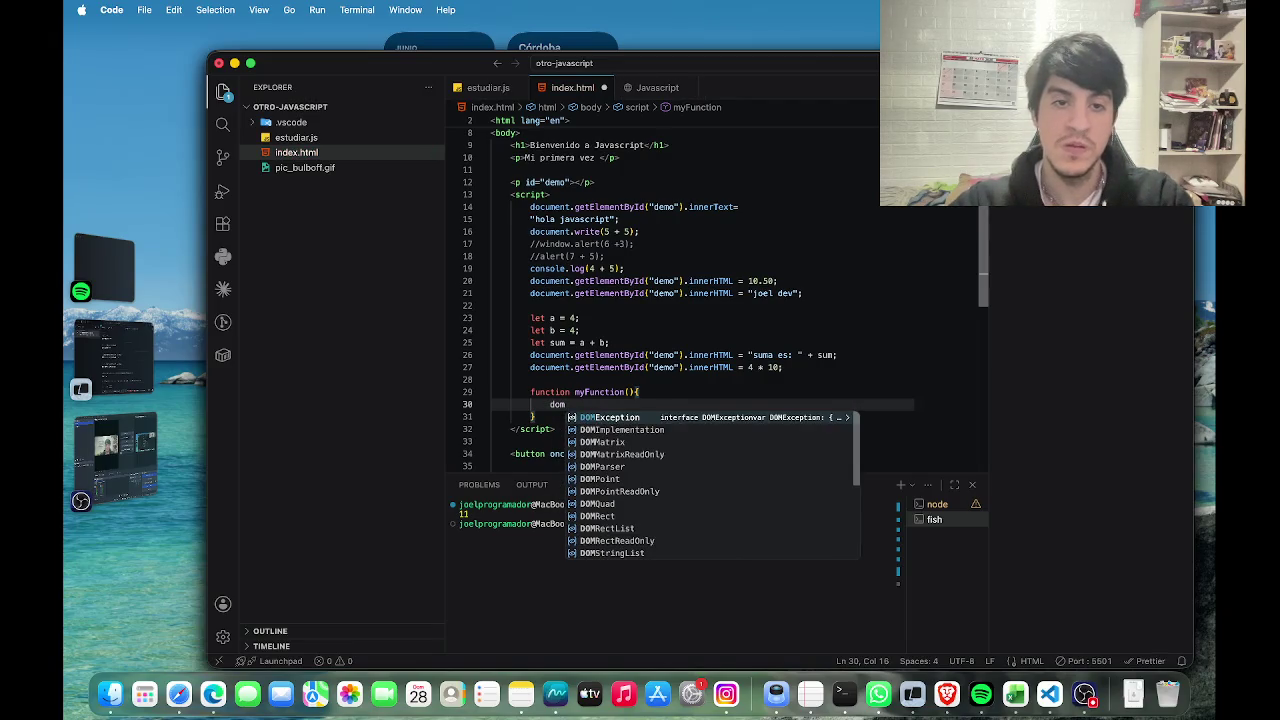
pyautogui.write('\\')
pyautogui.press('BackSpace')
pyautogui.press('BackSpace')
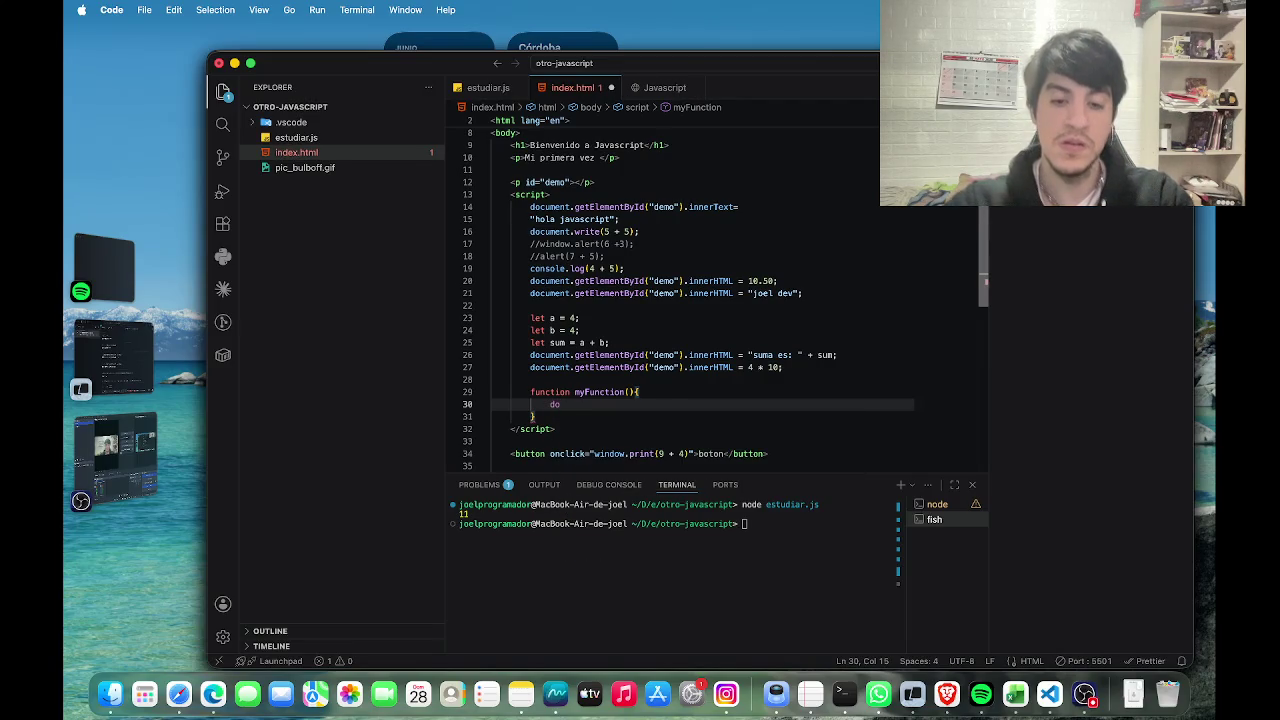
pyautogui.write('cument.')
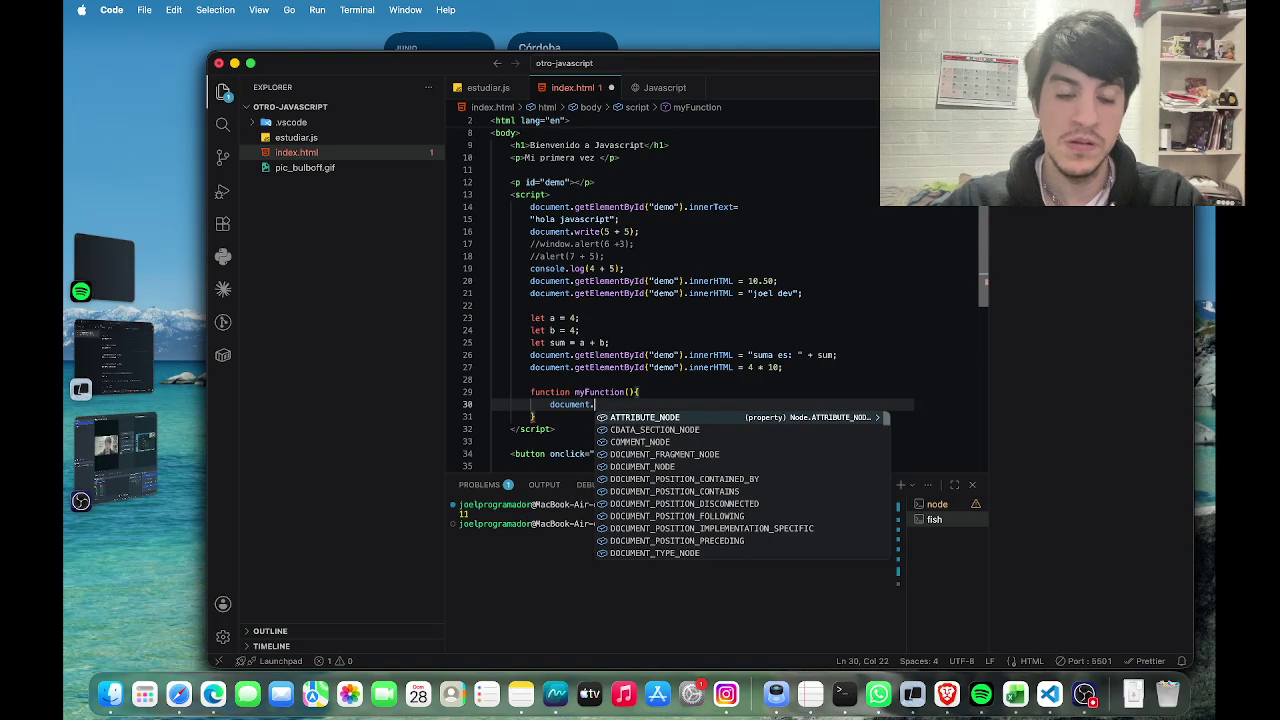
pyautogui.write('get')
pyautogui.press('Return')
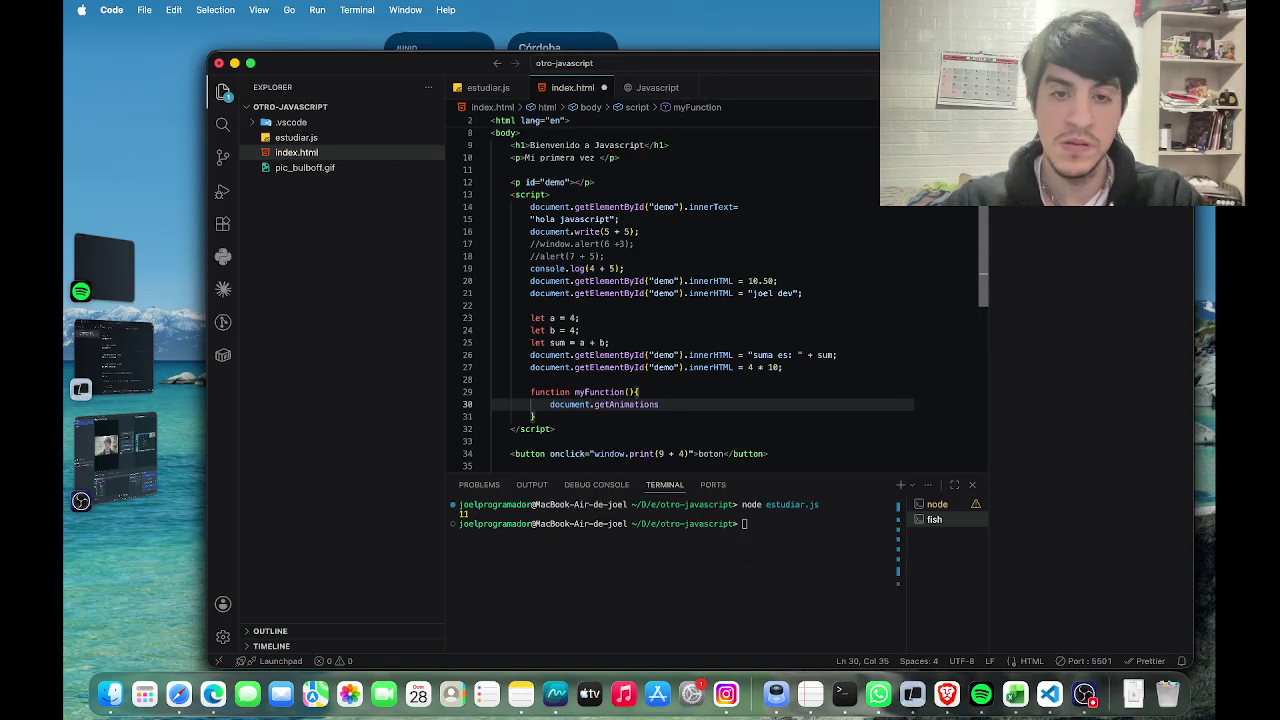
pyautogui.press('BackSpace')
pyautogui.press('BackSpace')
pyautogui.press('BackSpace')
pyautogui.press('BackSpace')
pyautogui.write('El')
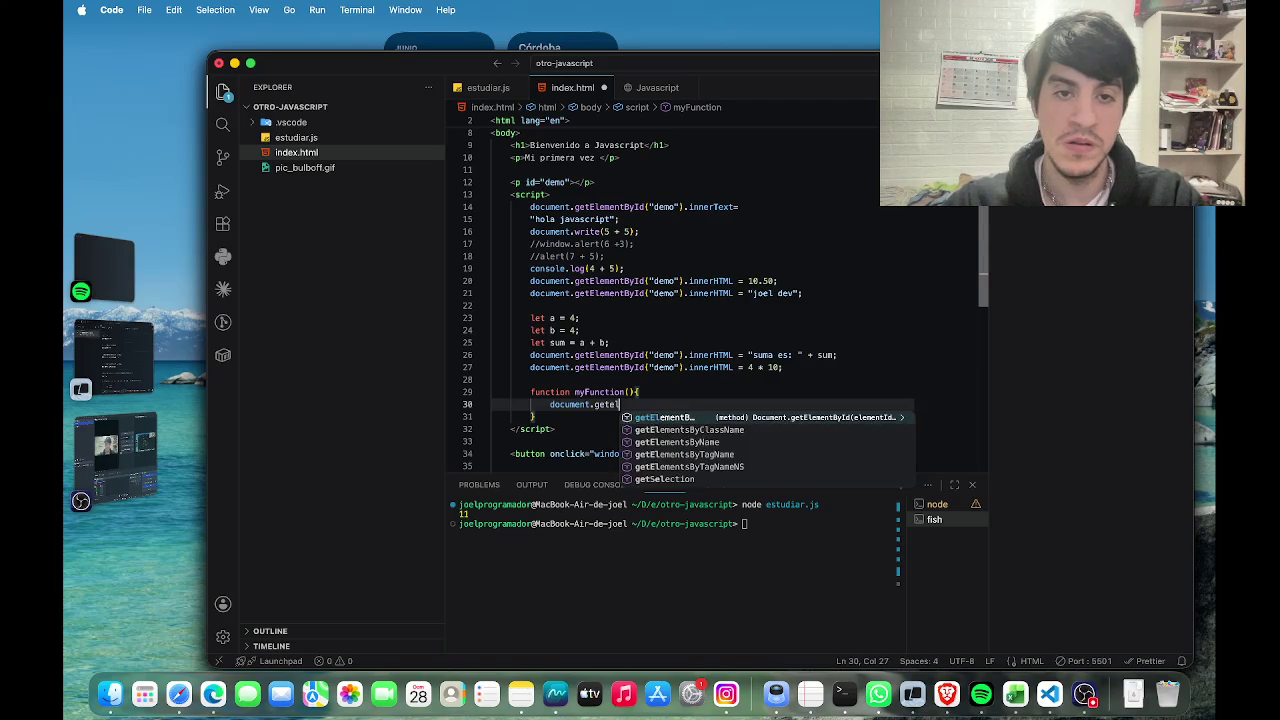
pyautogui.press('Return')
pyautogui.write('(')
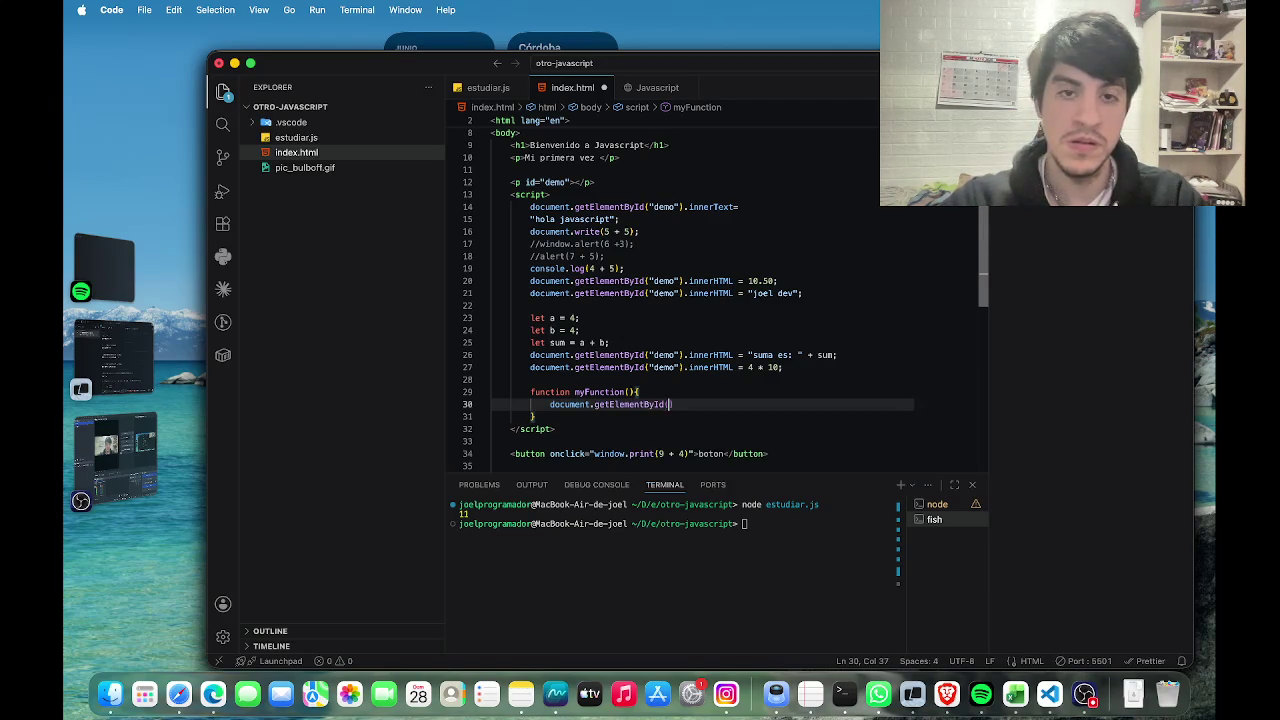
pyautogui.write('"demo')
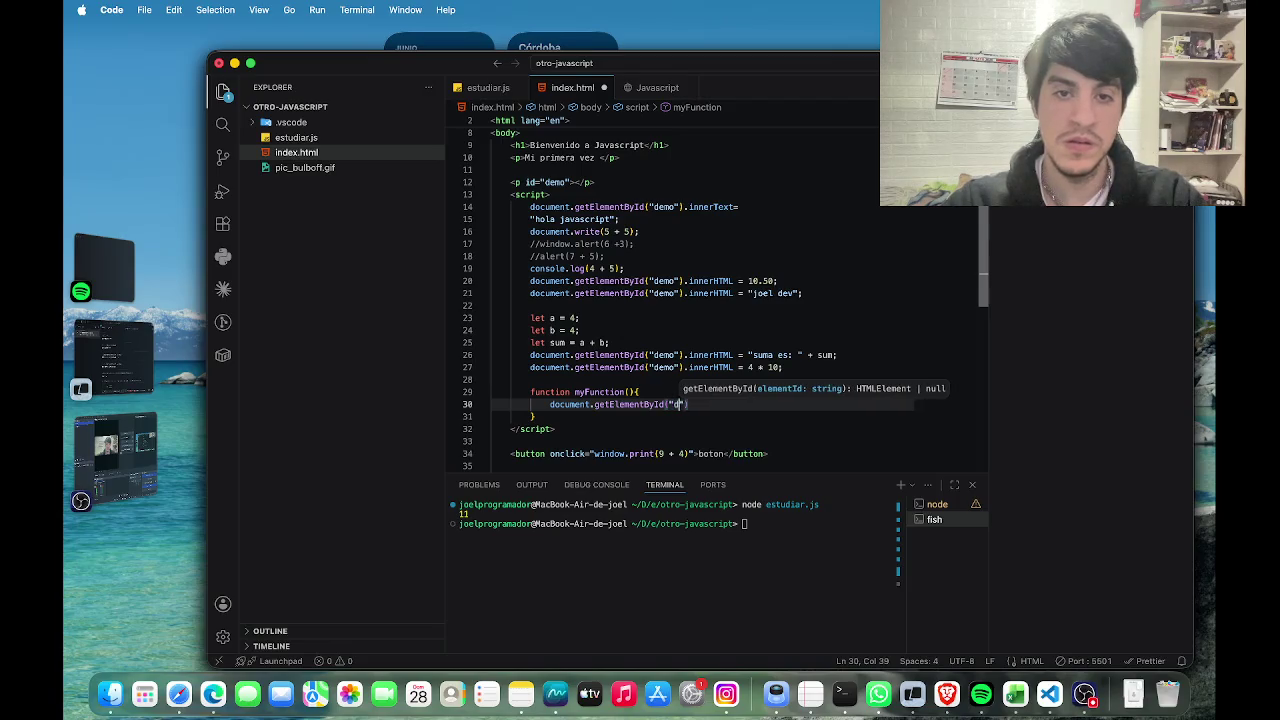
pyautogui.write('")')
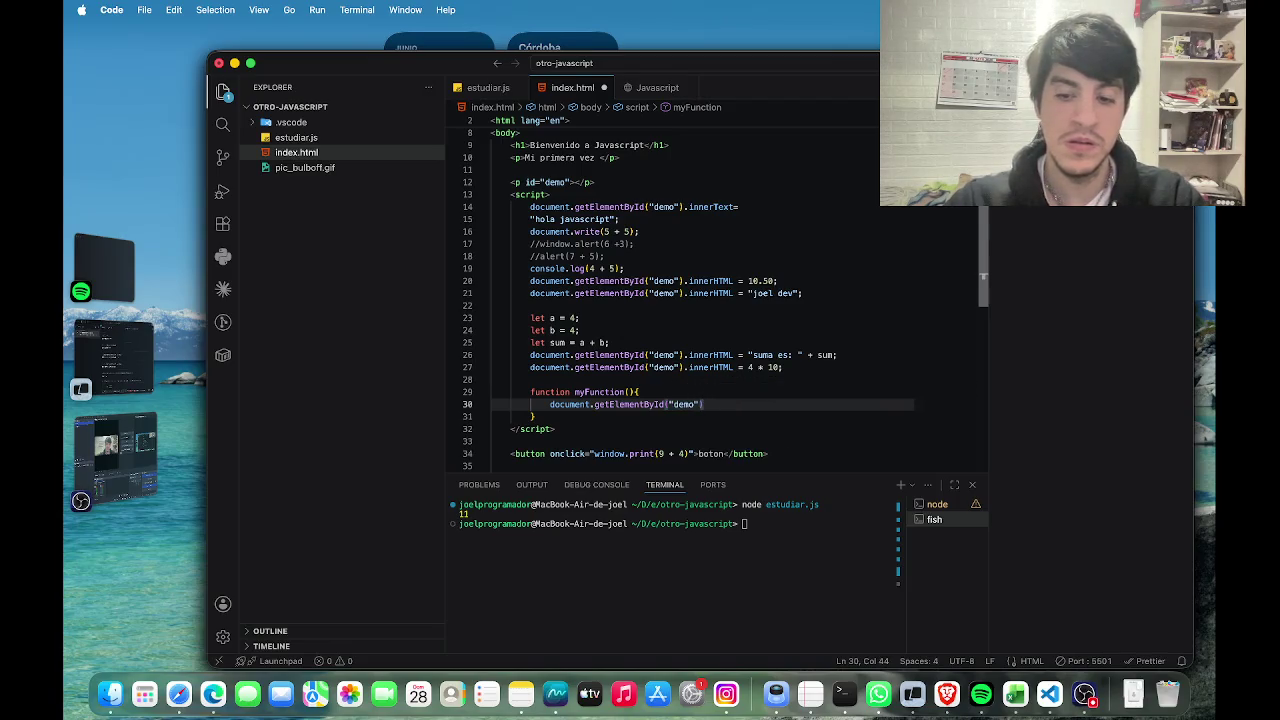
pyautogui.write('.in')
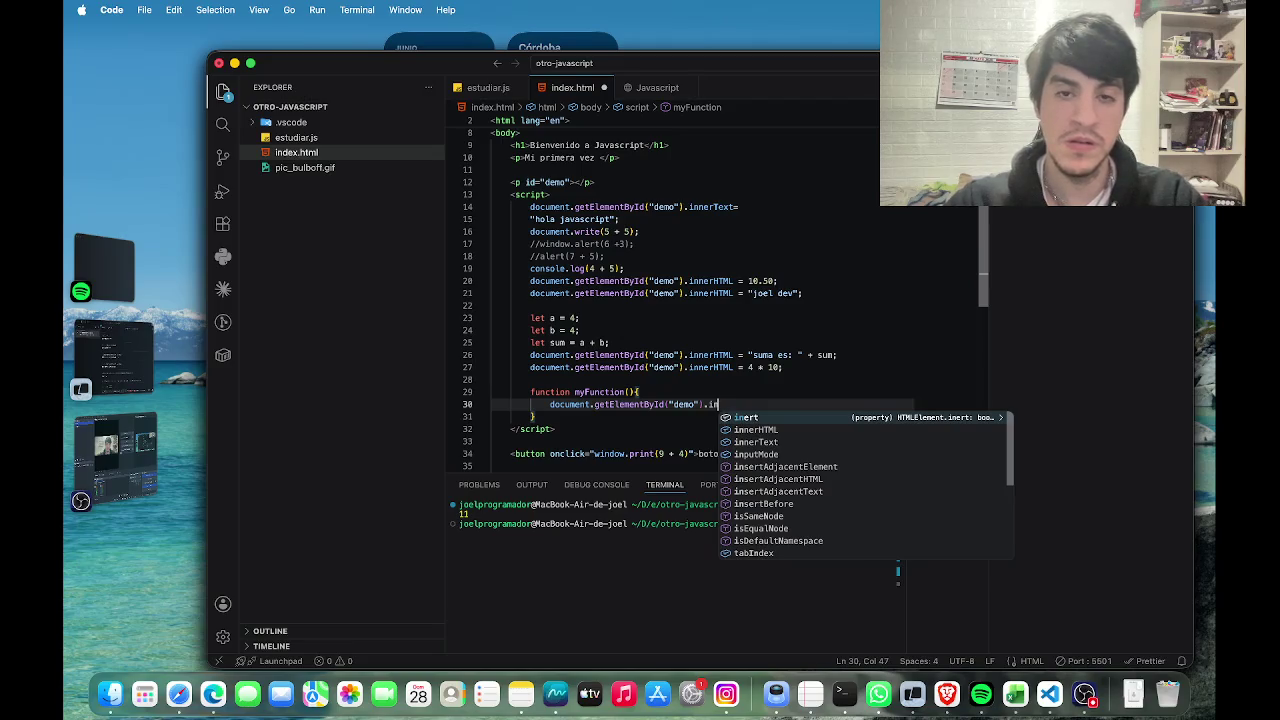
pyautogui.write('n')
pyautogui.press('Return')
pyautogui.write('=')
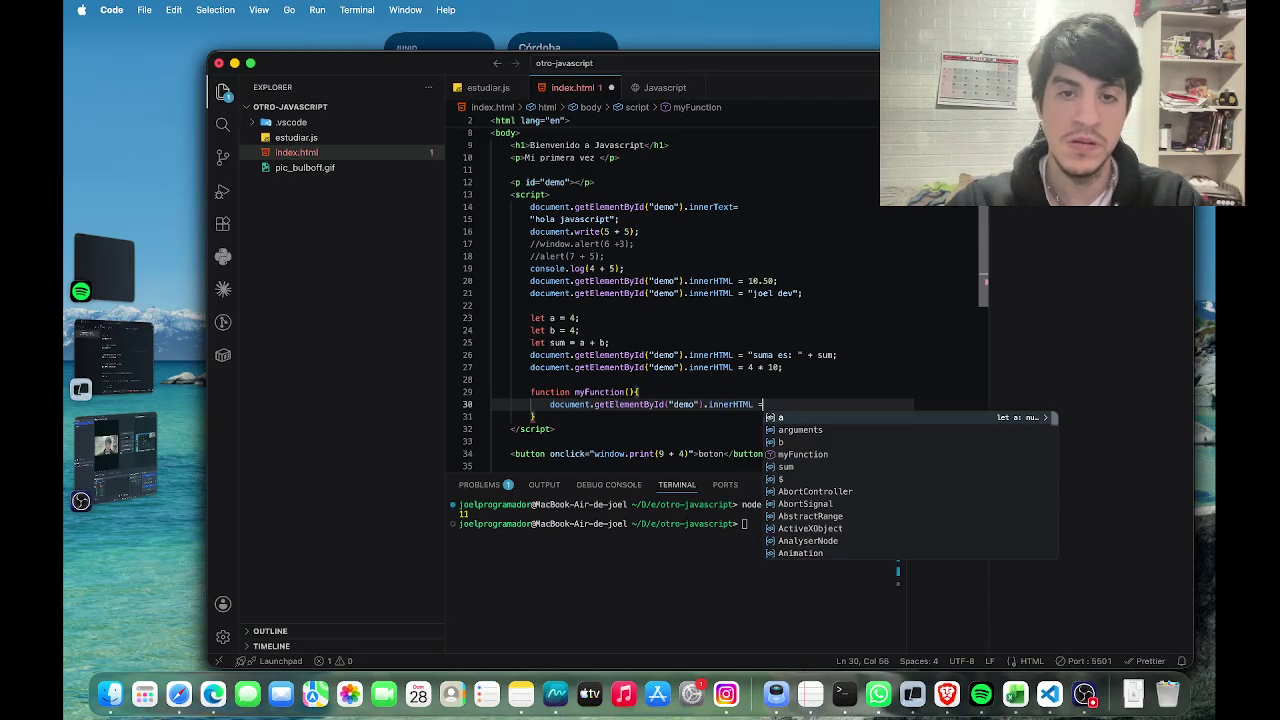
pyautogui.hotkey('ctrl', 'Right')
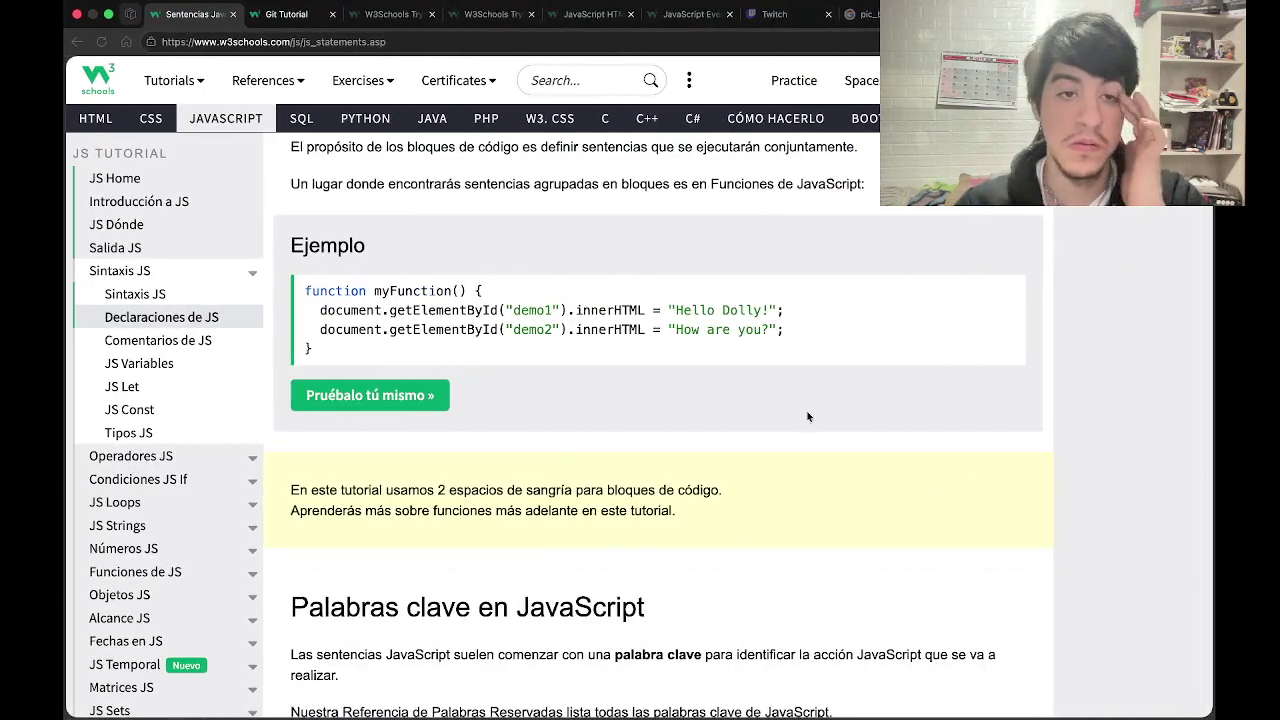
# Finish the assignment with "hola dolly", save index.html, and start a new line with doc.
pyautogui.hotkey('ctrl', 'Left')
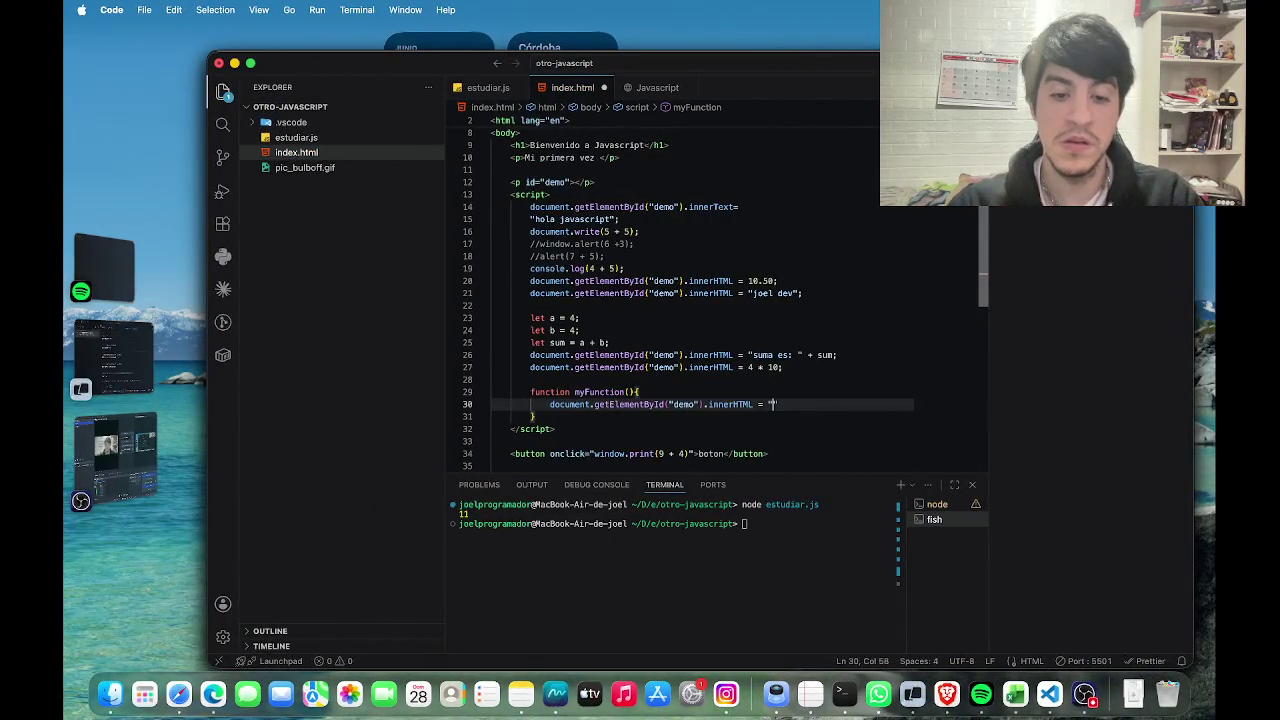
pyautogui.write('hola')
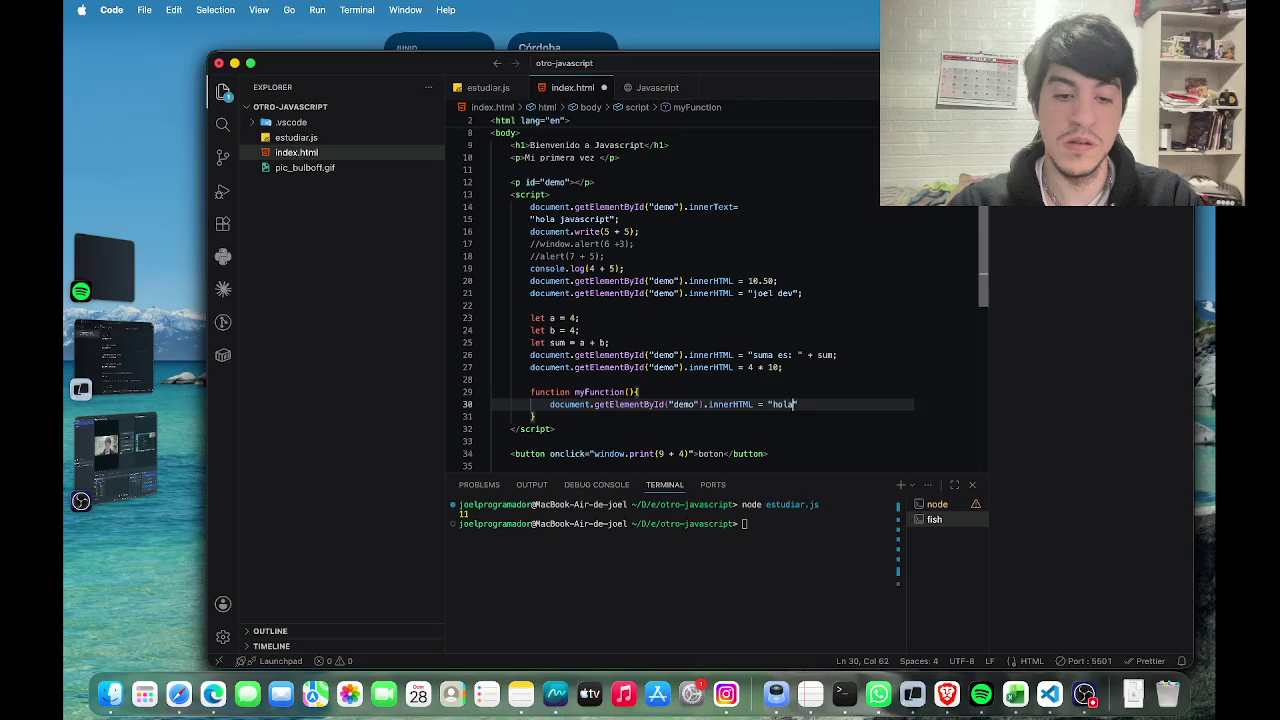
pyautogui.write(' doll')
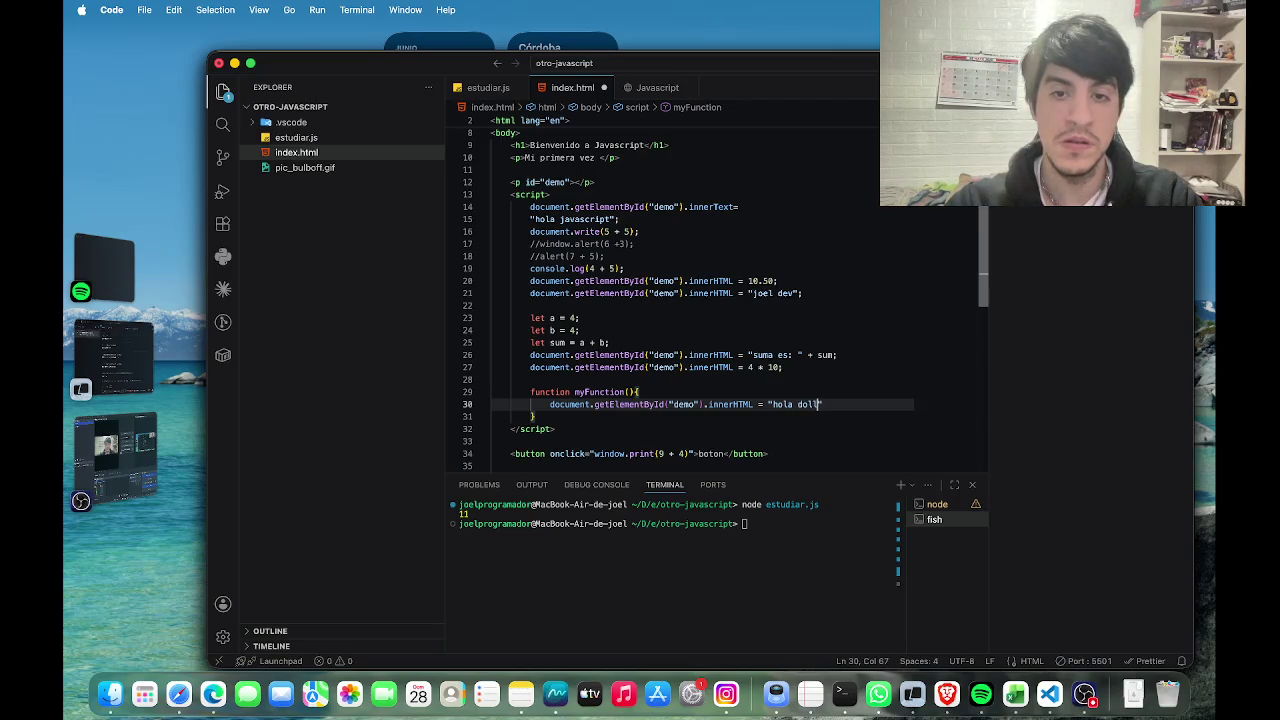
pyautogui.write('y')
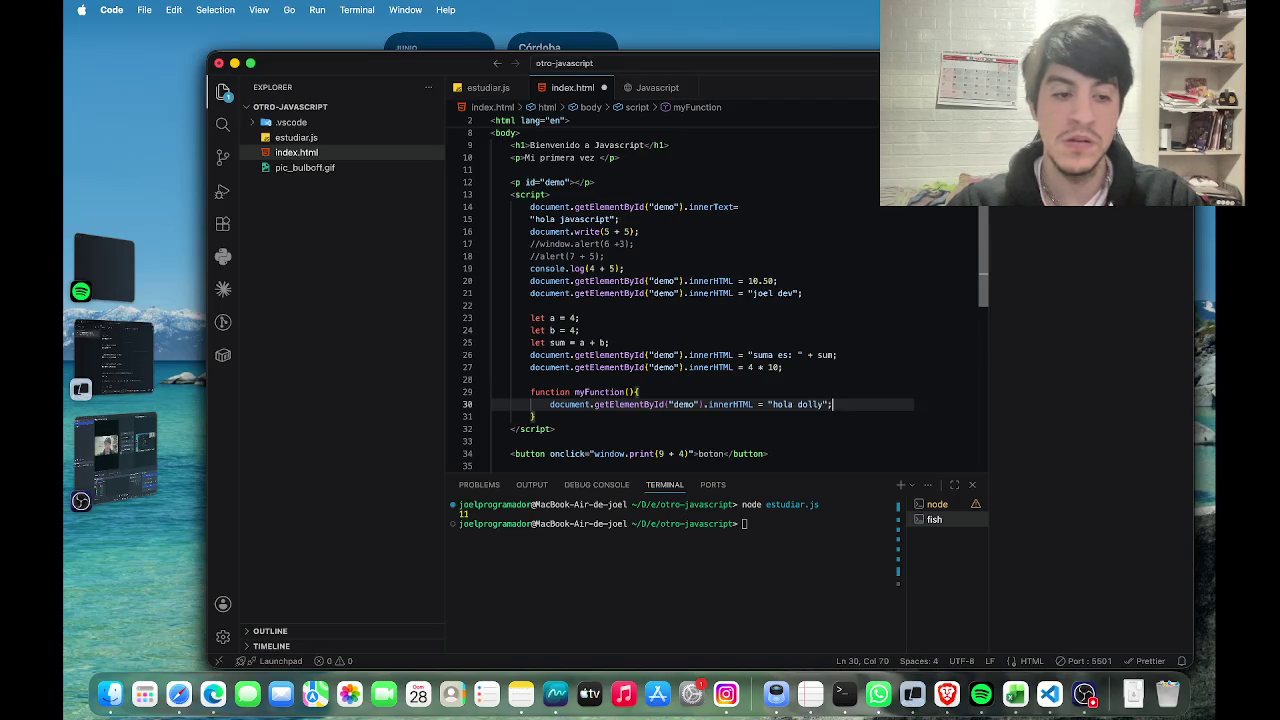
pyautogui.press('super+s')
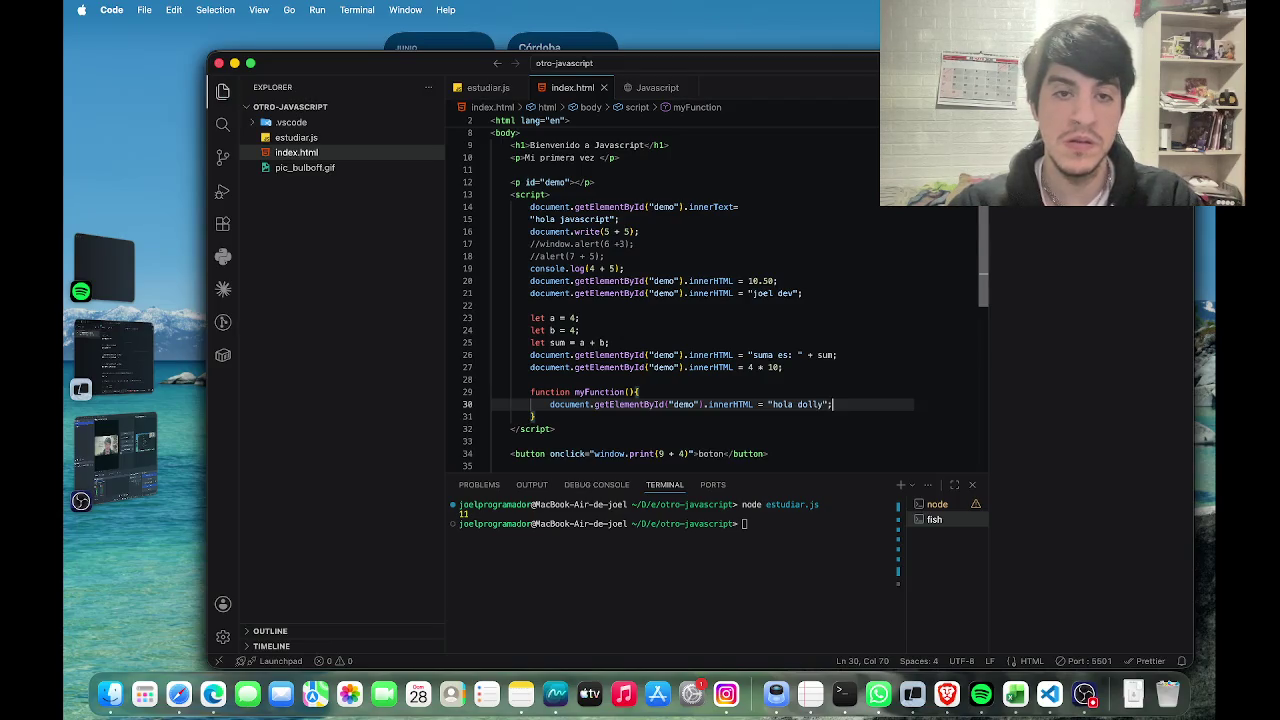
pyautogui.press('Return')
pyautogui.write('doc')
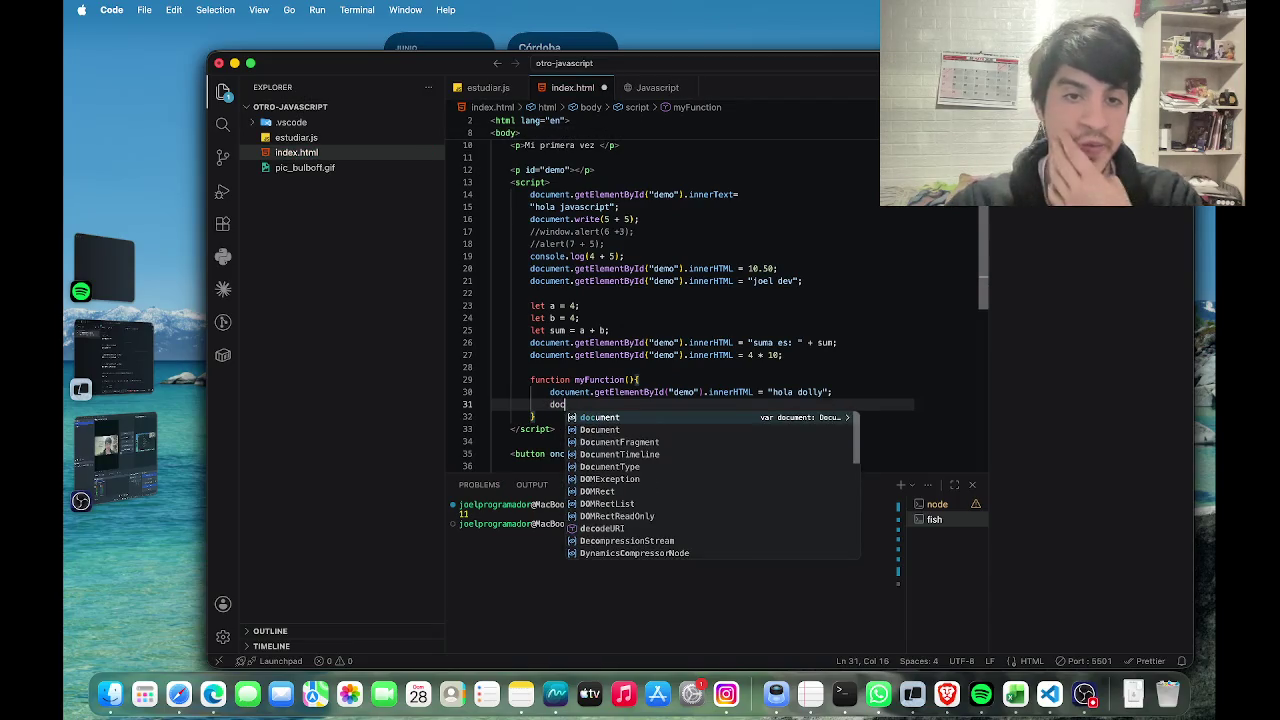
# Add document.getElementById("demo").innerHTML = "cuantos ano tiene?" as a second line and save.
pyautogui.press('Return')
pyautogui.write('.get')
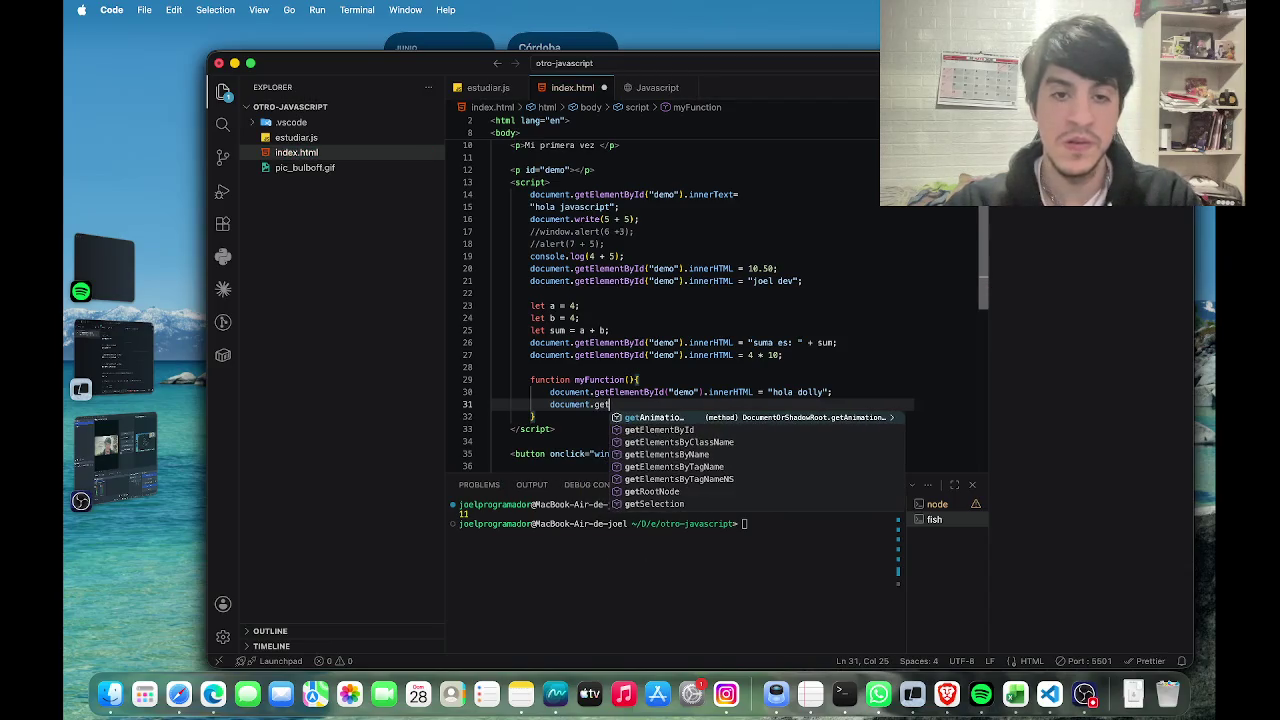
pyautogui.write('Ele')
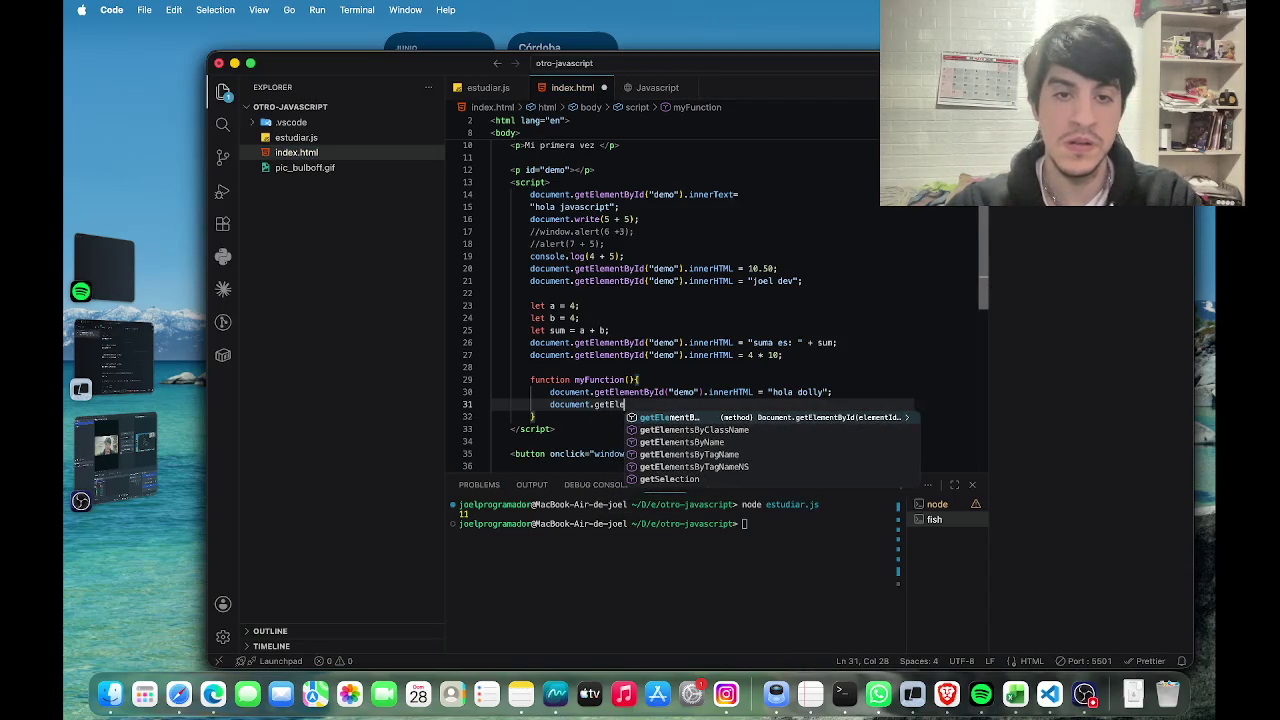
pyautogui.press('Return')
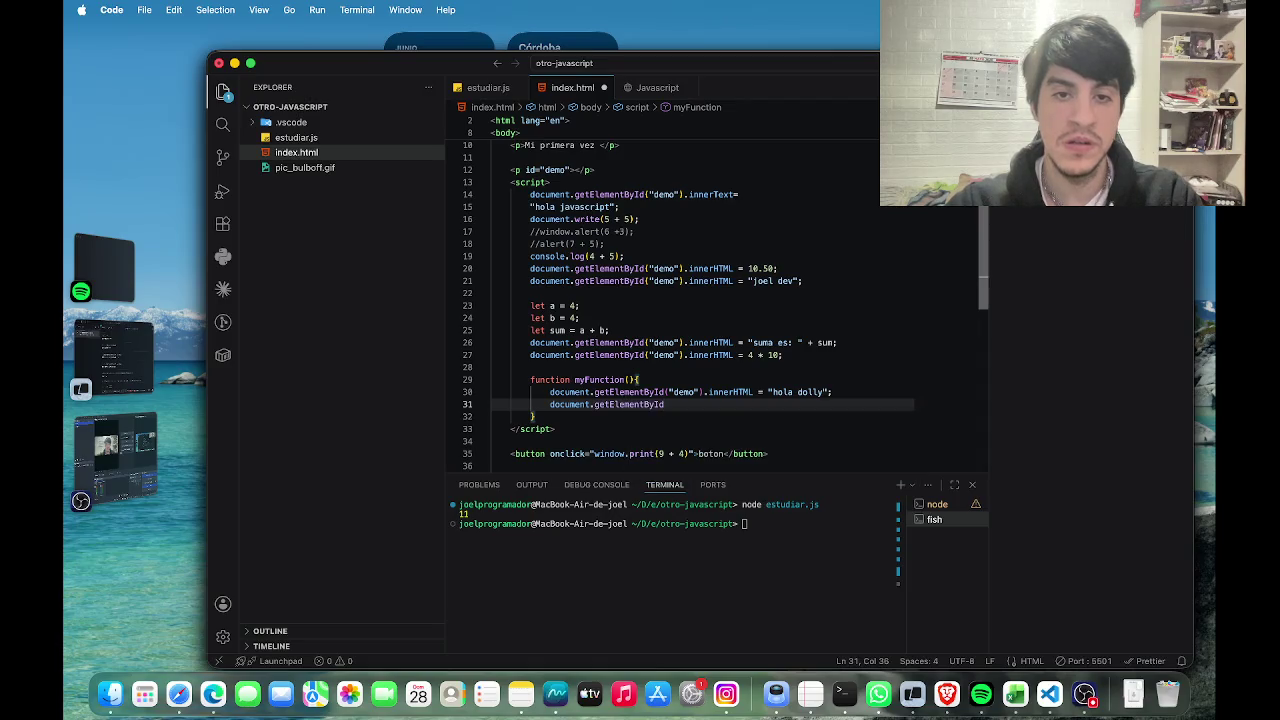
pyautogui.write('(')
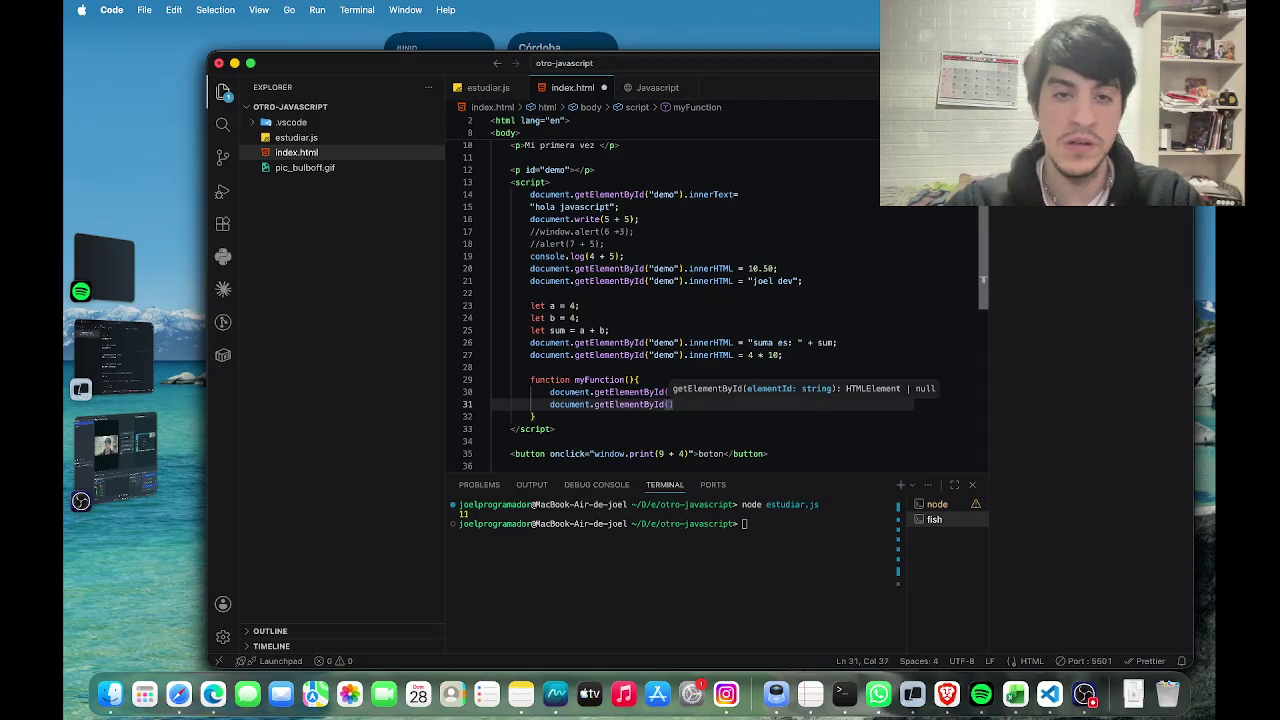
pyautogui.write('"demo"')
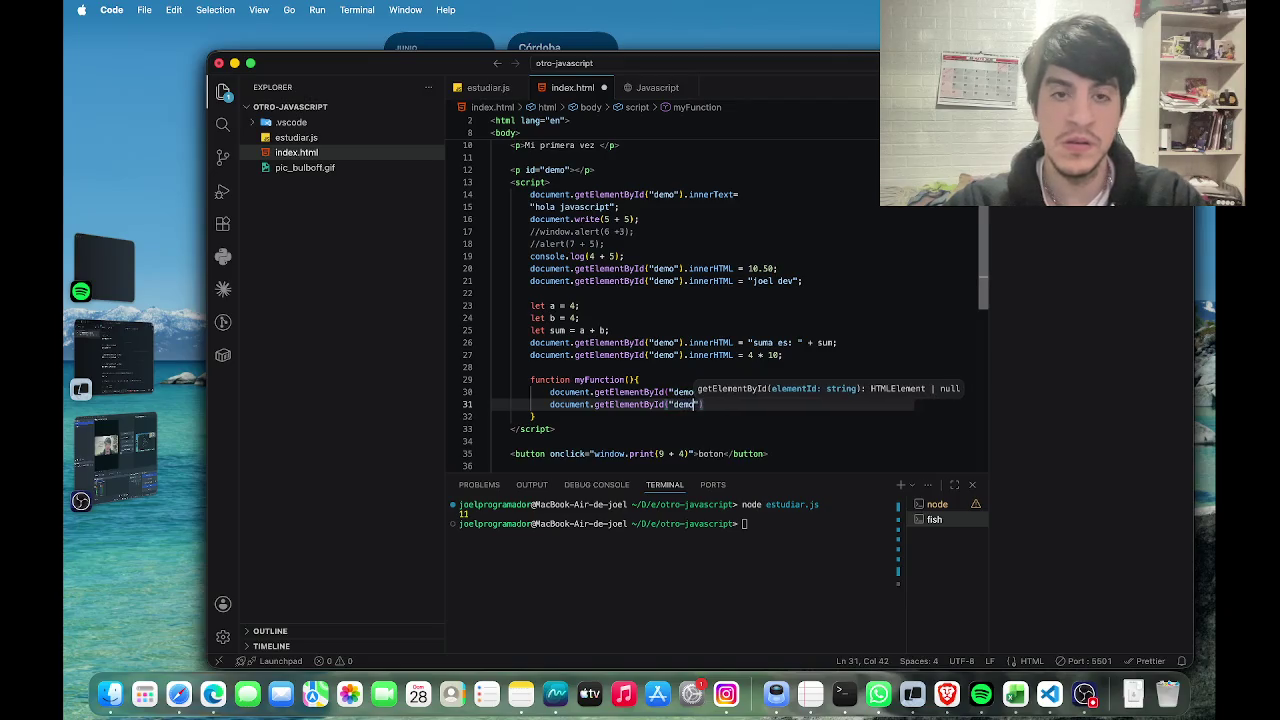
pyautogui.write(').inn')
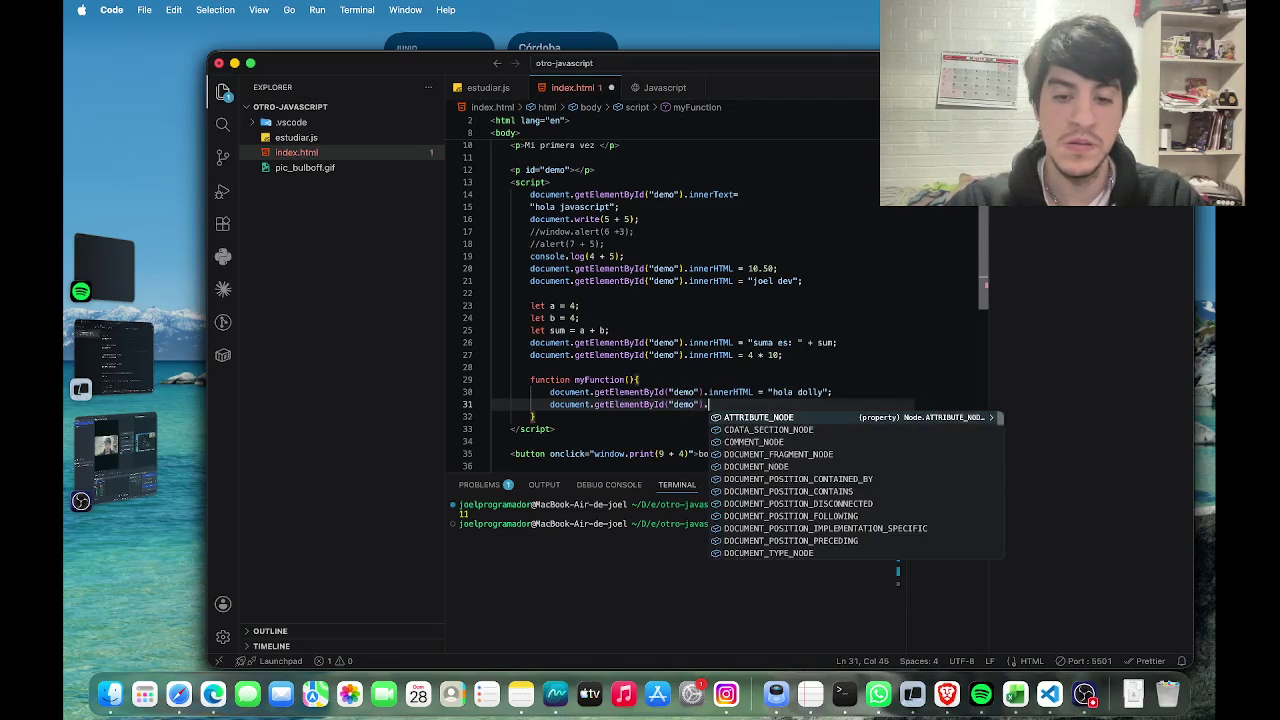
pyautogui.press('Return')
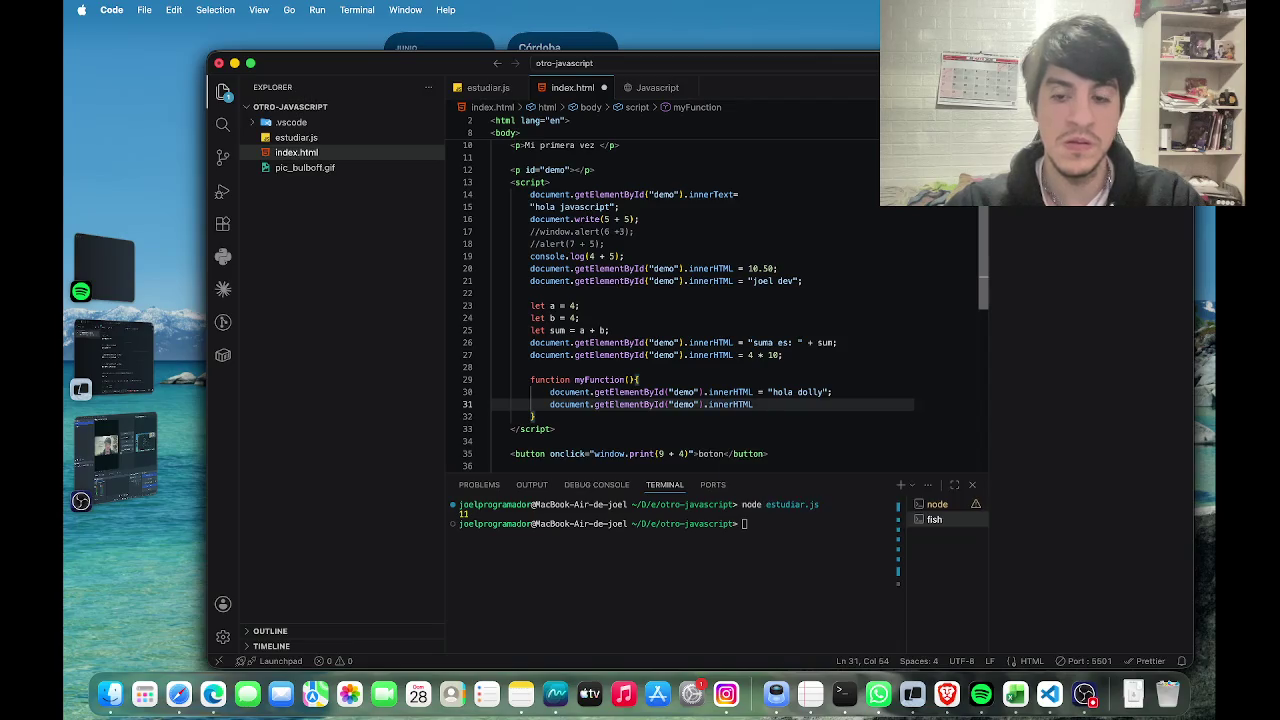
pyautogui.write(' =')
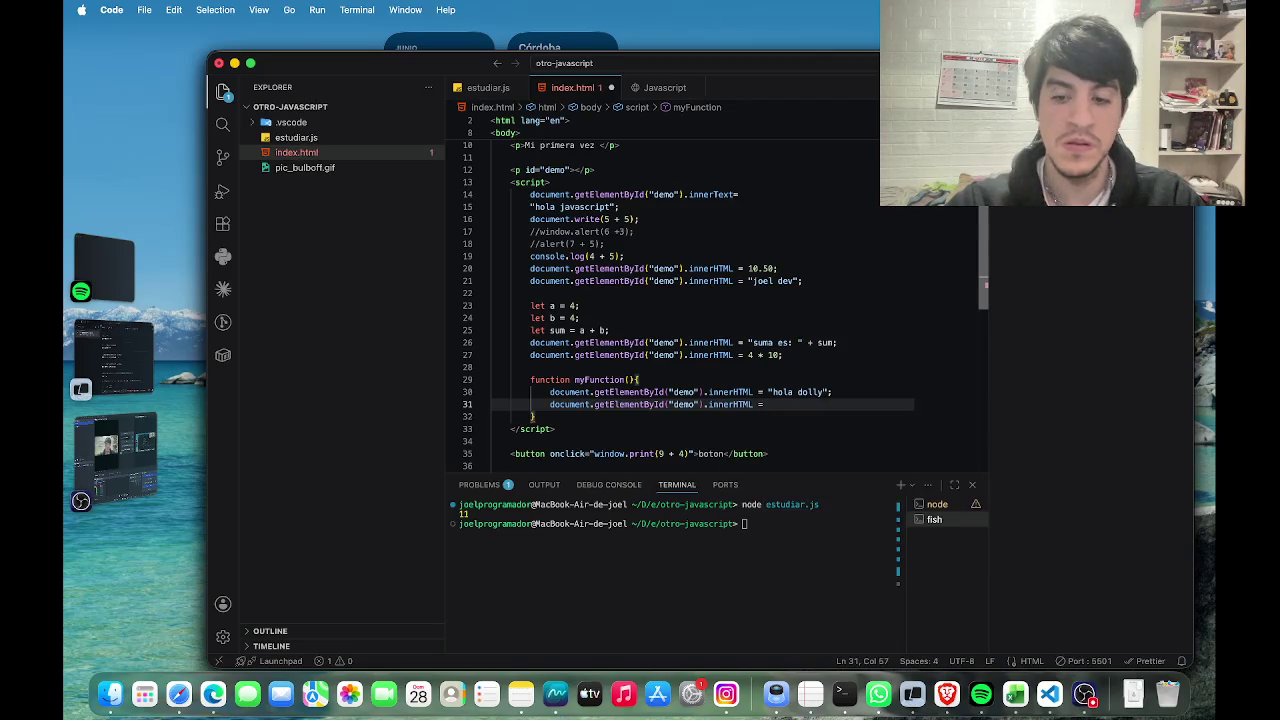
pyautogui.write('"')
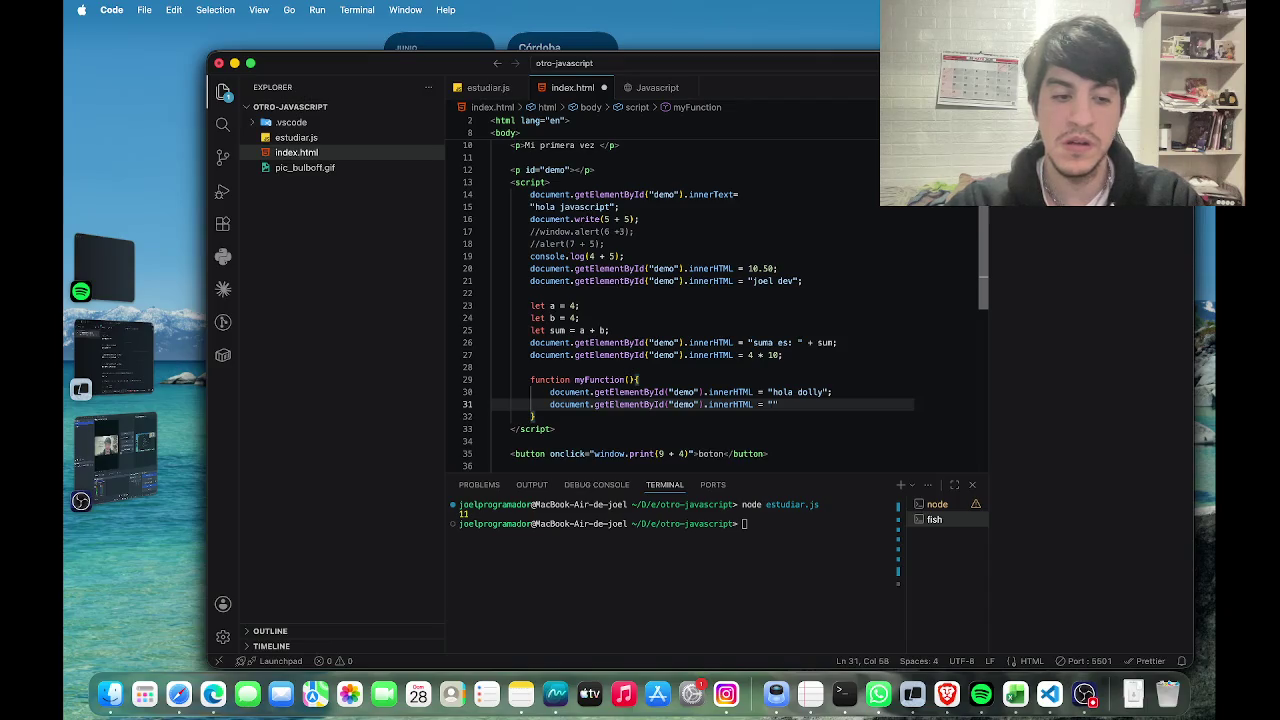
pyautogui.write('cuantos ano')
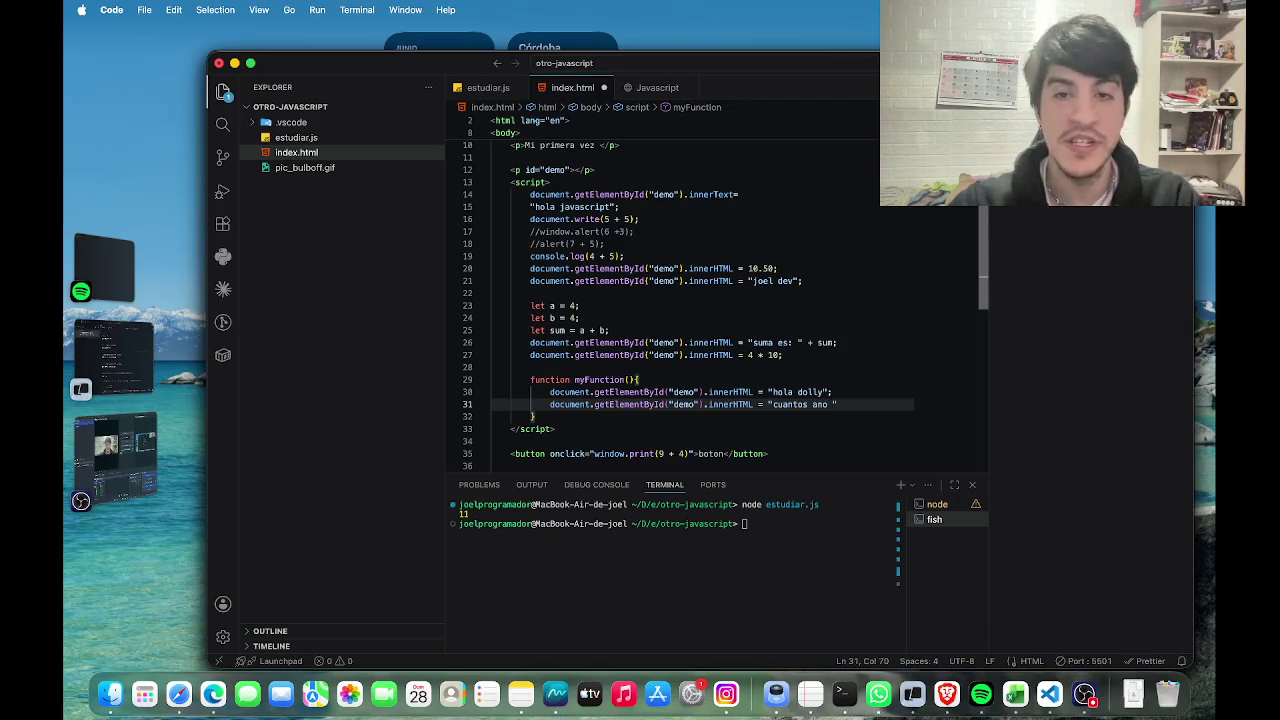
pyautogui.write('tiene?')
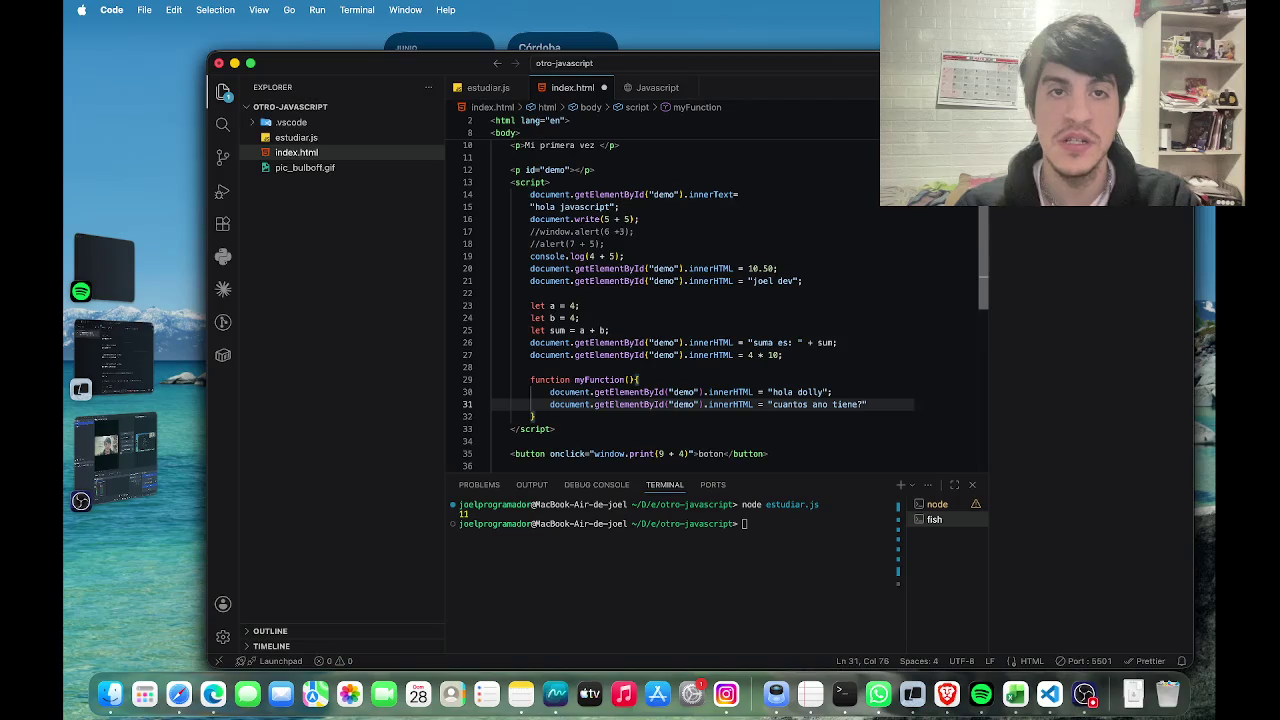
pyautogui.press('super+s')
pyautogui.hotkey('ctrl', 'Right')
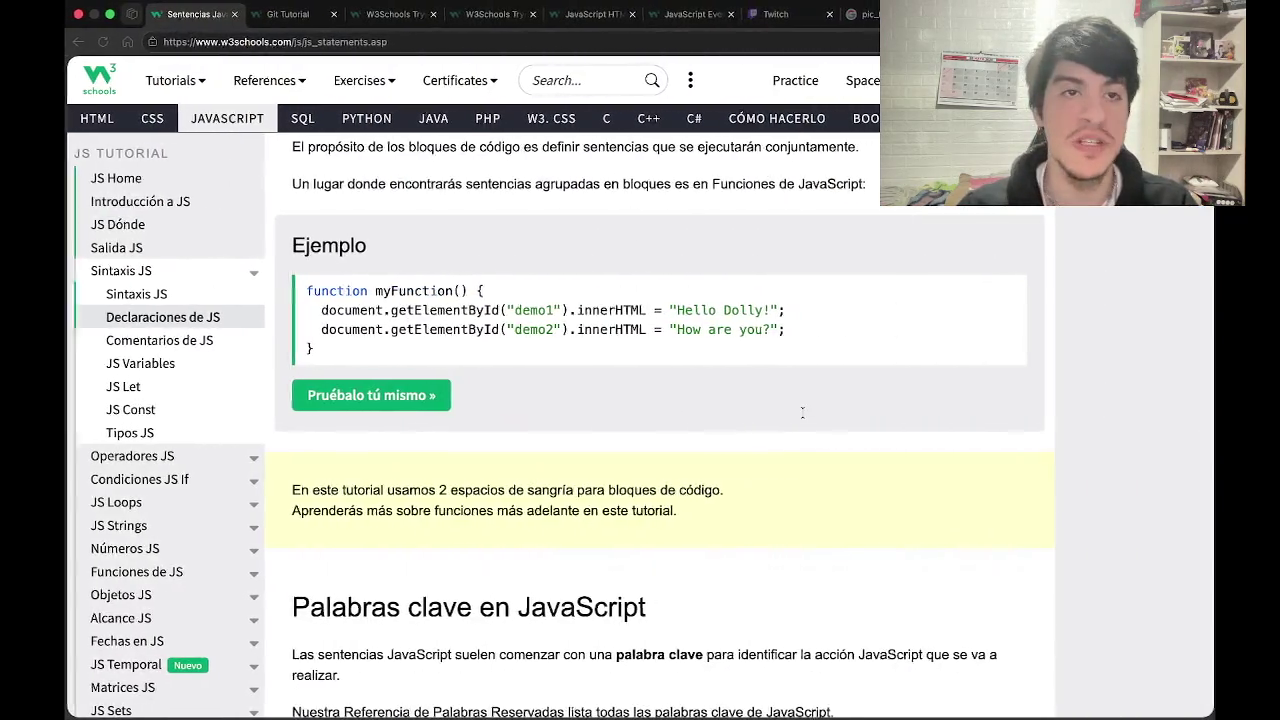
# Check the live preview, then return to the index.html source and scroll to the top.
pyautogui.hotkey('ctrl', 'Left')
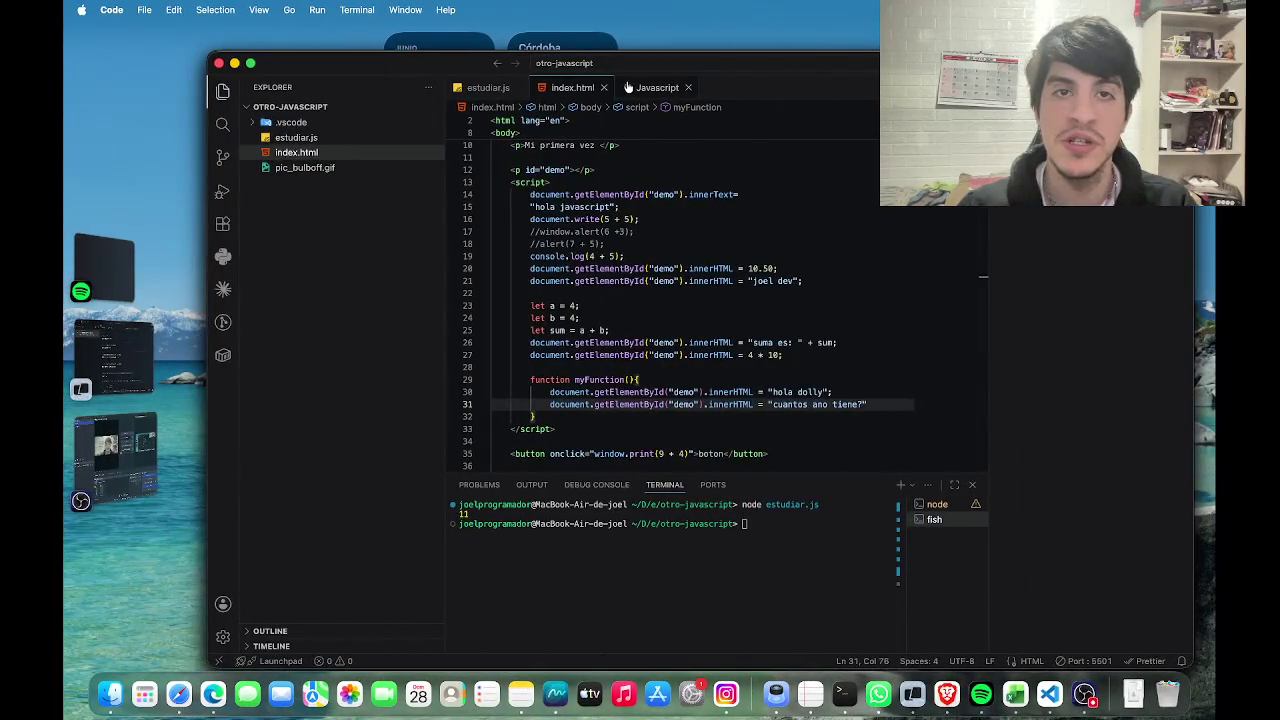
pyautogui.click(636, 87)
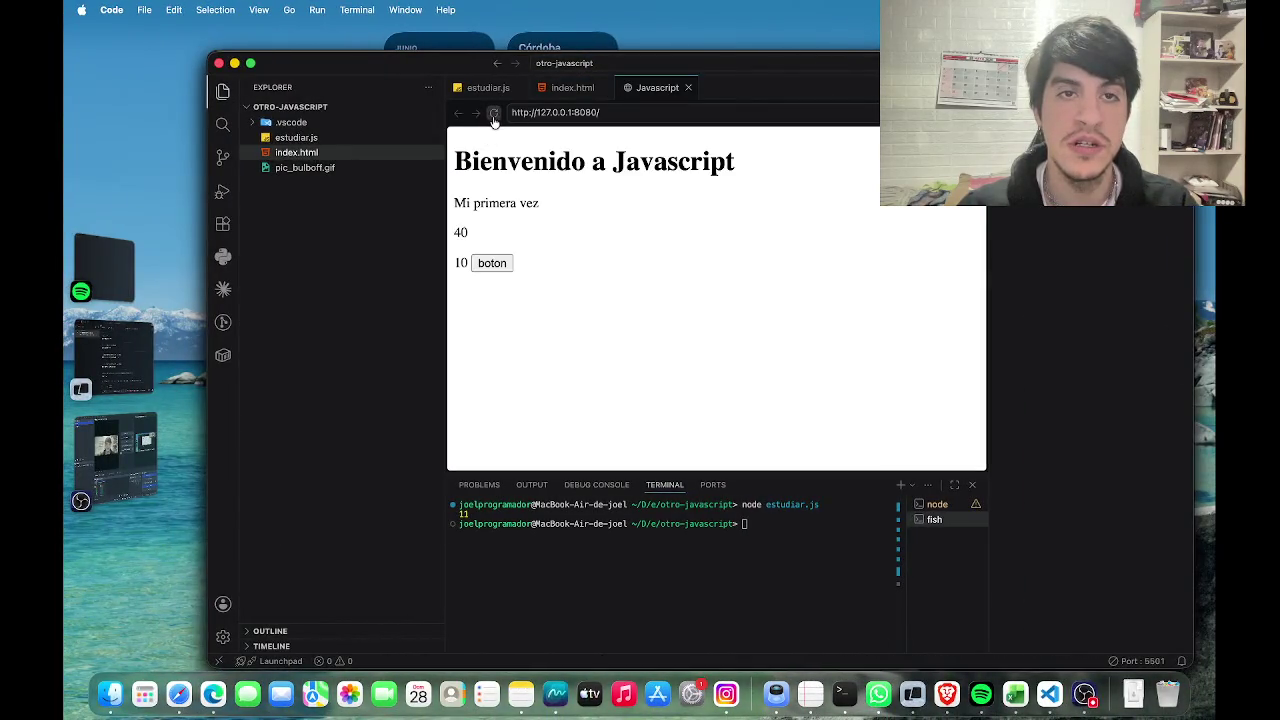
pyautogui.click(587, 85)
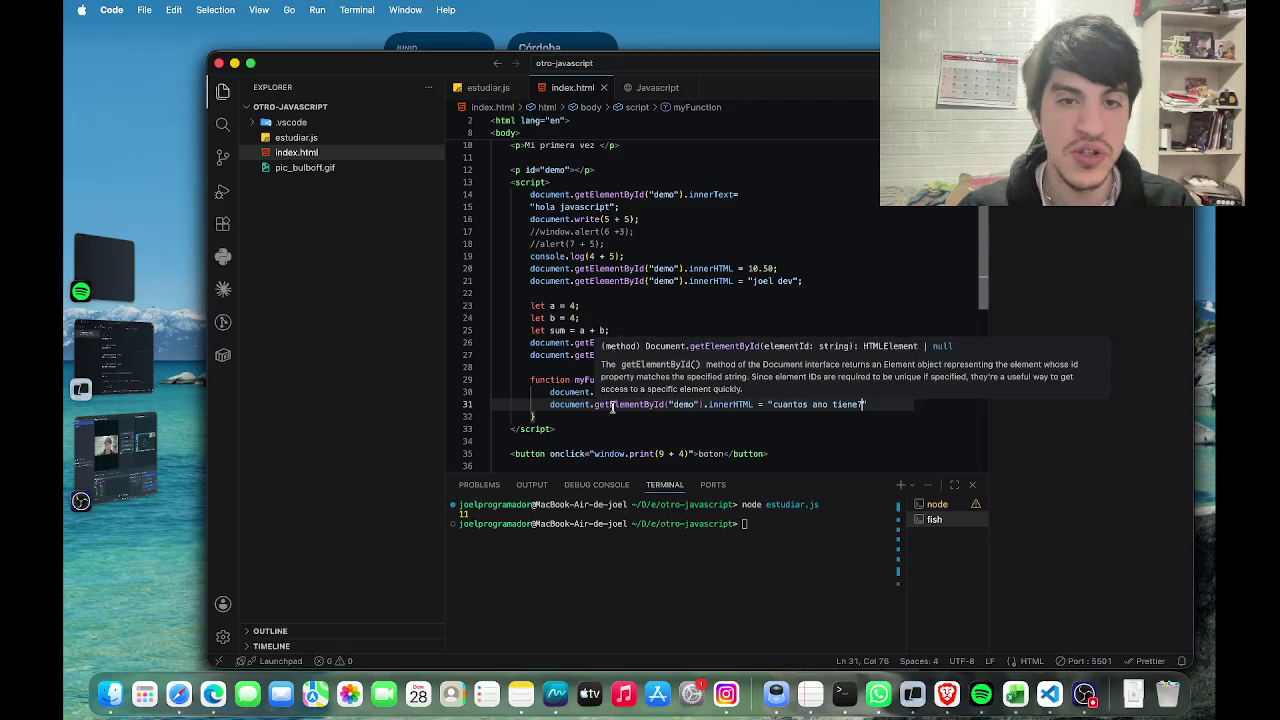
pyautogui.scroll(3, 625, 200)
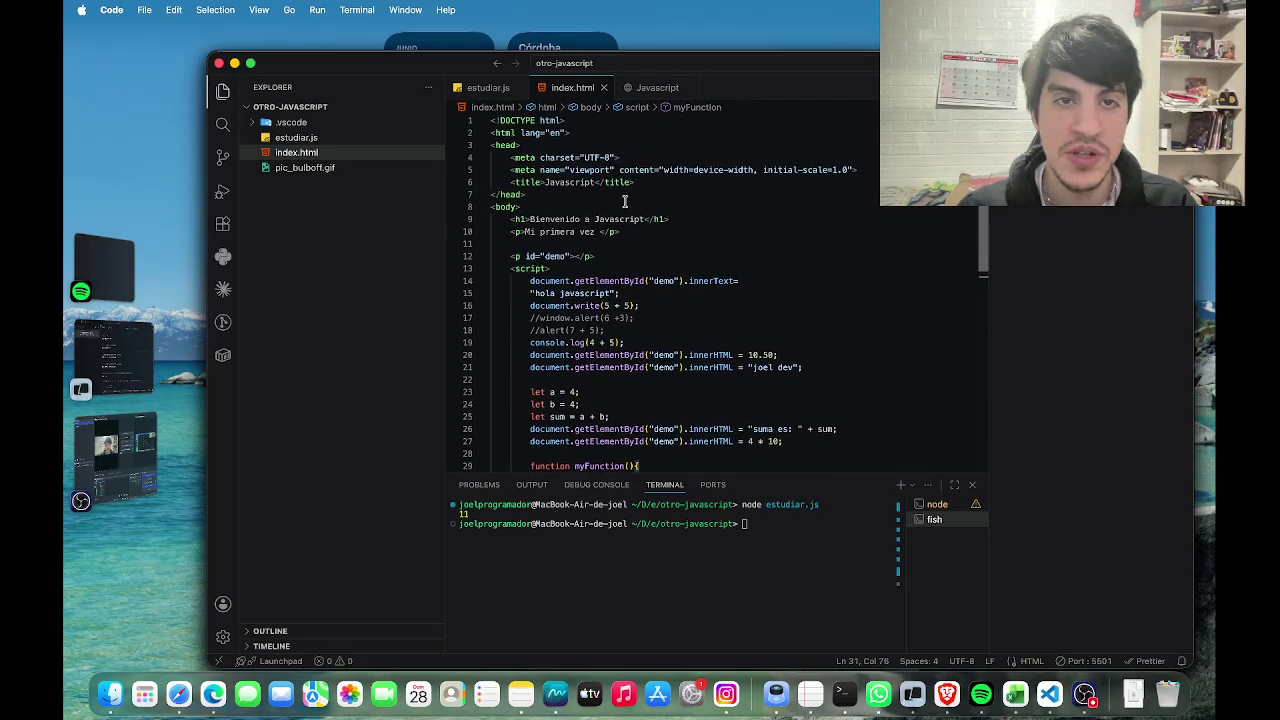
# Comment out lines 14–16 and 19–21 with //.
pyautogui.scroll(-3, 625, 200)
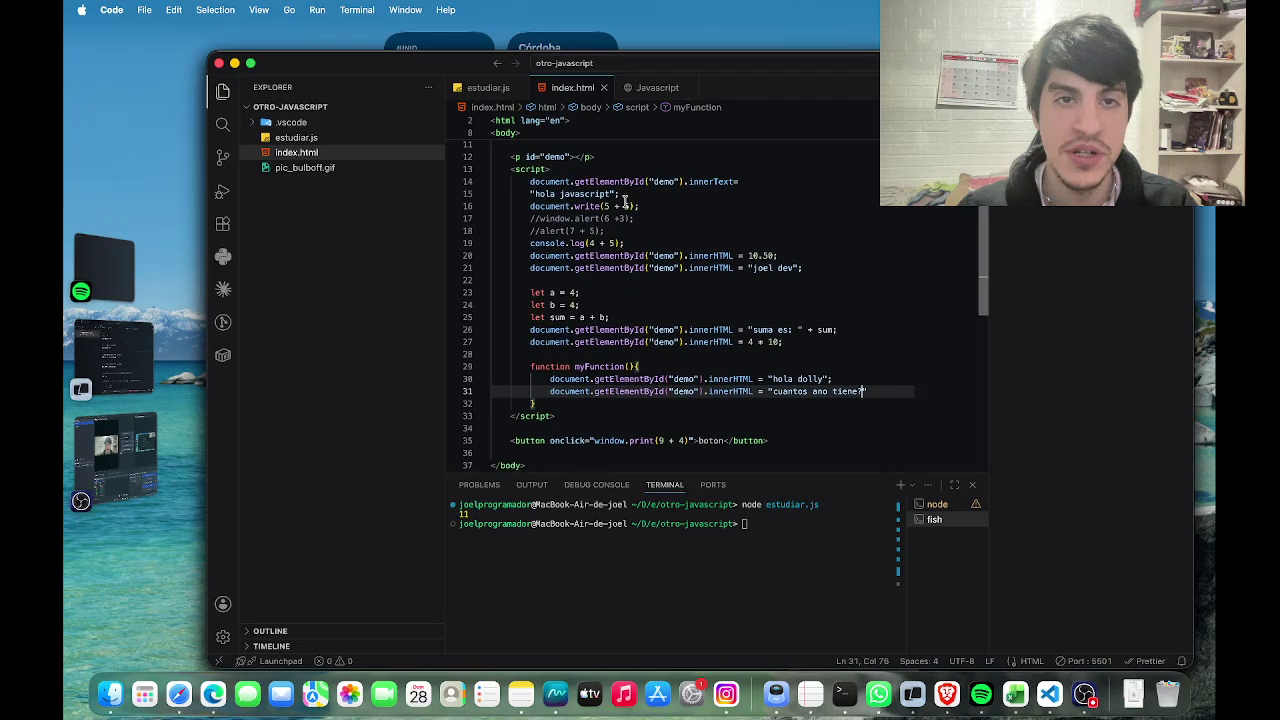
pyautogui.click(528, 181)
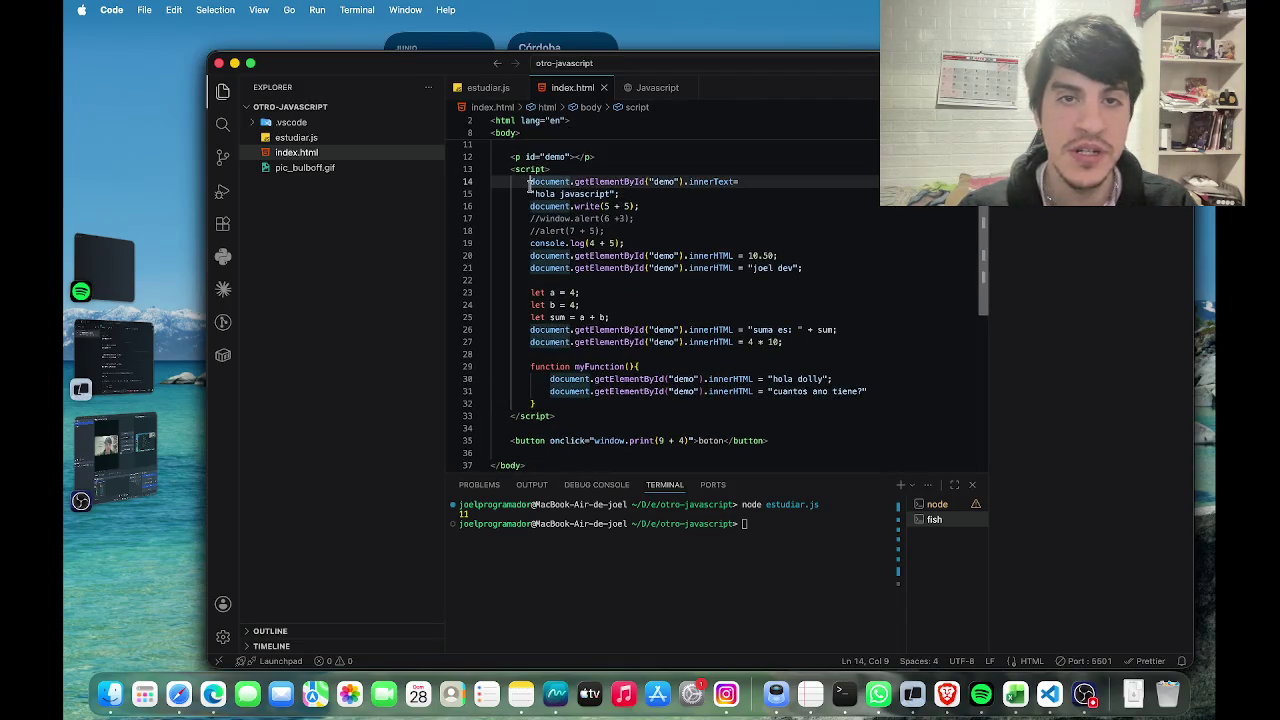
pyautogui.write('//')
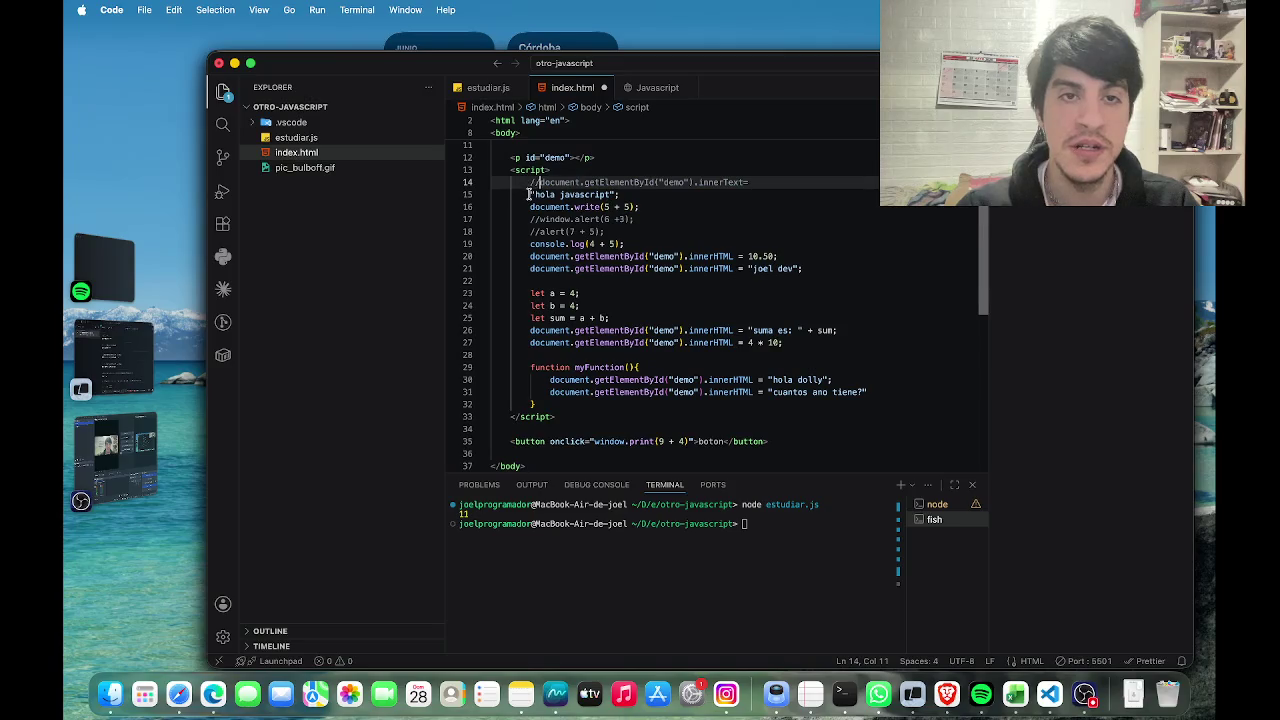
pyautogui.click(528, 194)
pyautogui.write('//')
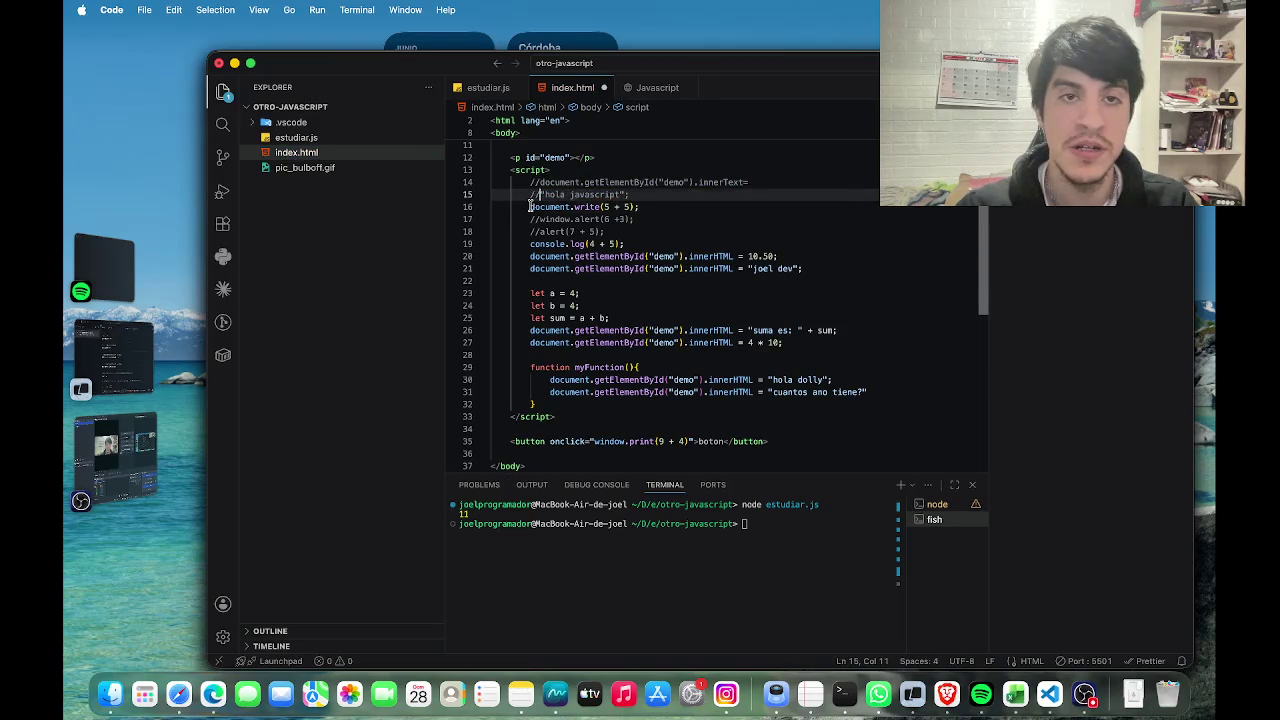
pyautogui.click(530, 206)
pyautogui.write('//')
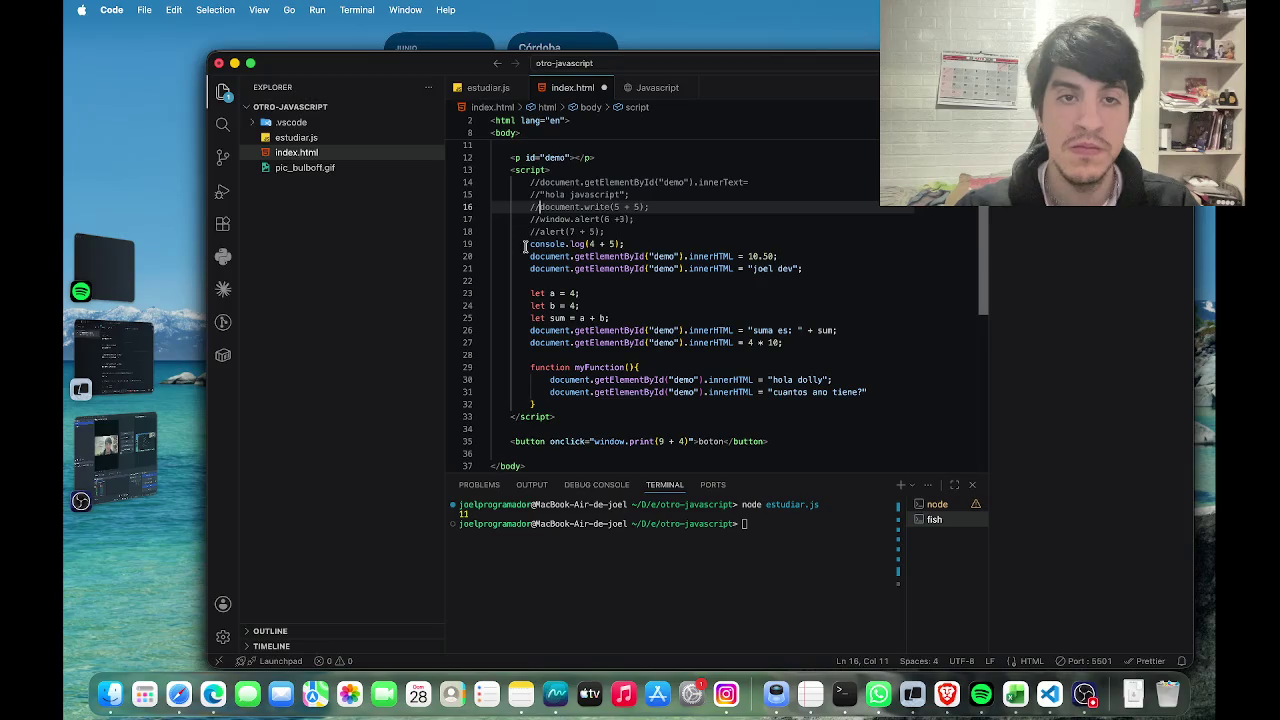
pyautogui.click(525, 245)
pyautogui.write('//')
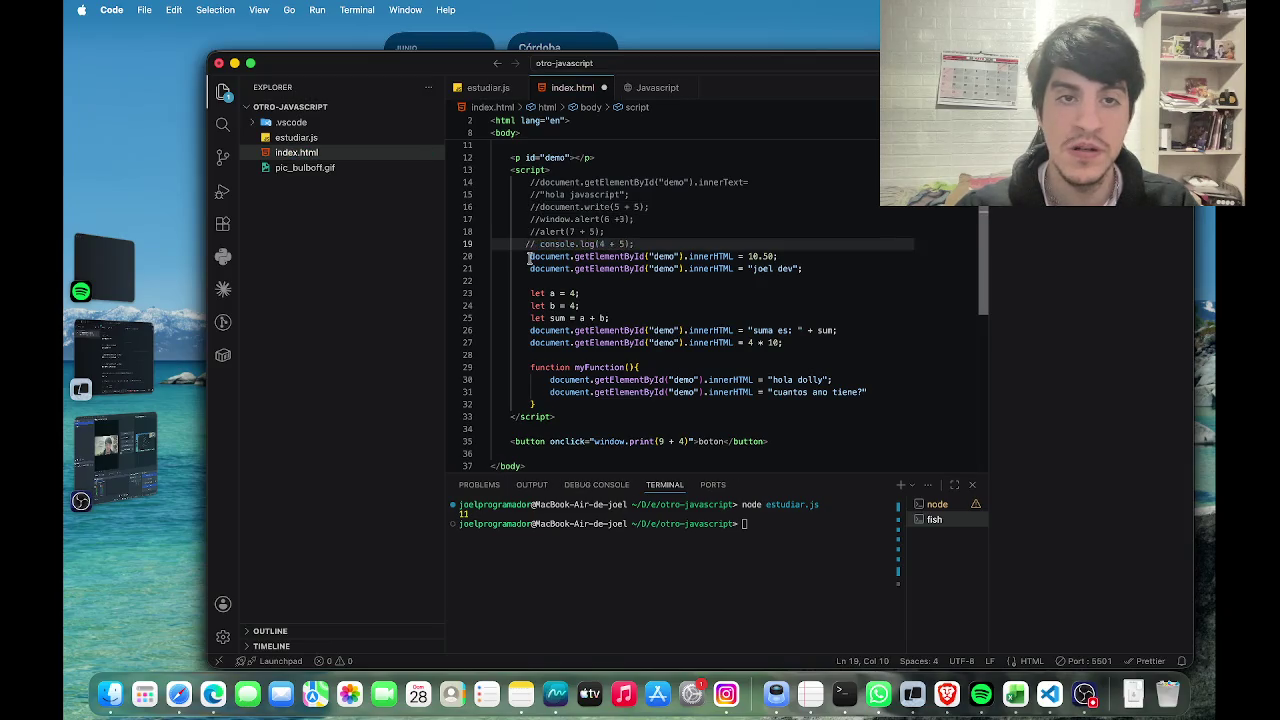
pyautogui.click(529, 256)
pyautogui.write('//')
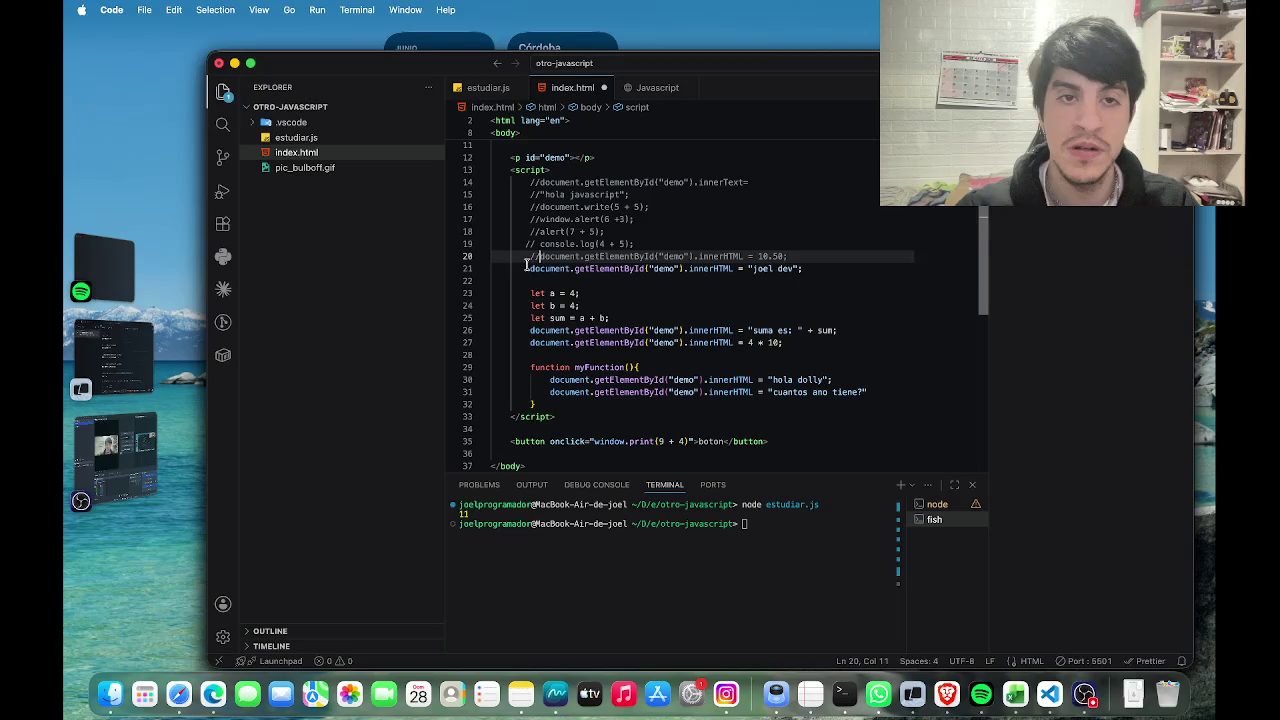
pyautogui.click(525, 267)
pyautogui.write('//')
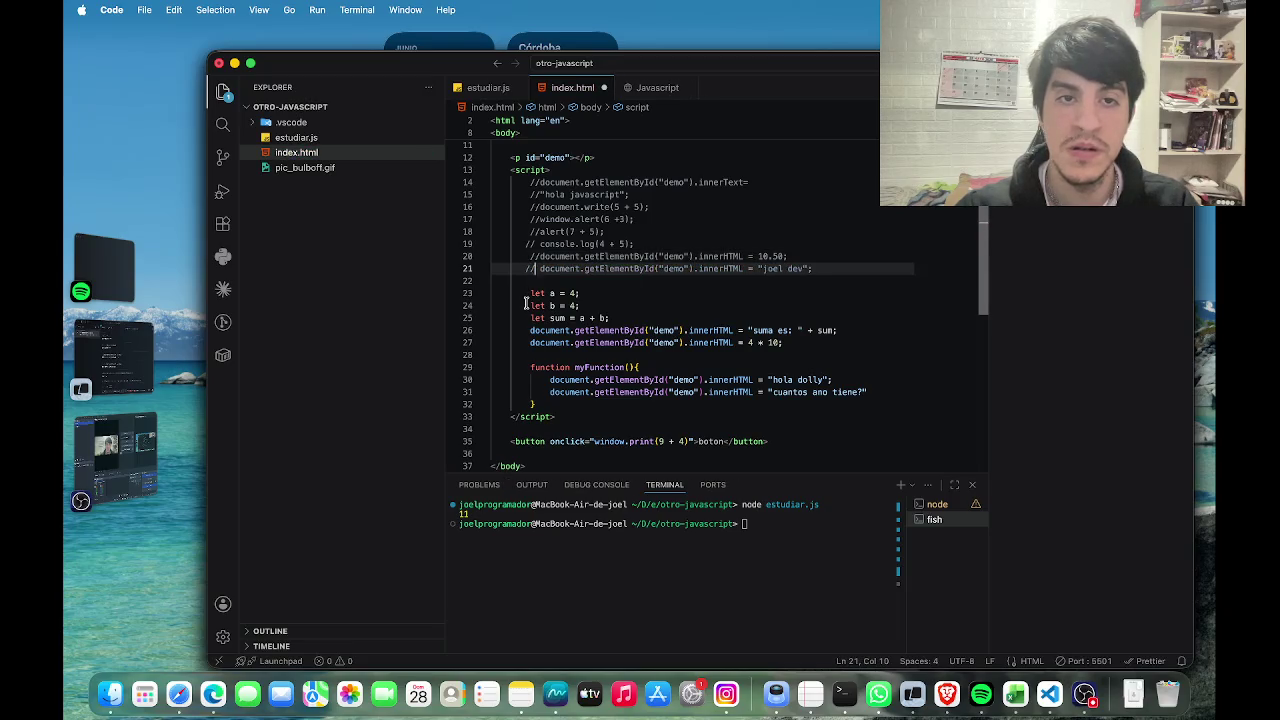
# Comment out lines 23–27: the let a, let b, let sum lines and the next two lines.
pyautogui.click(525, 303)
pyautogui.click(528, 292)
pyautogui.write('//')
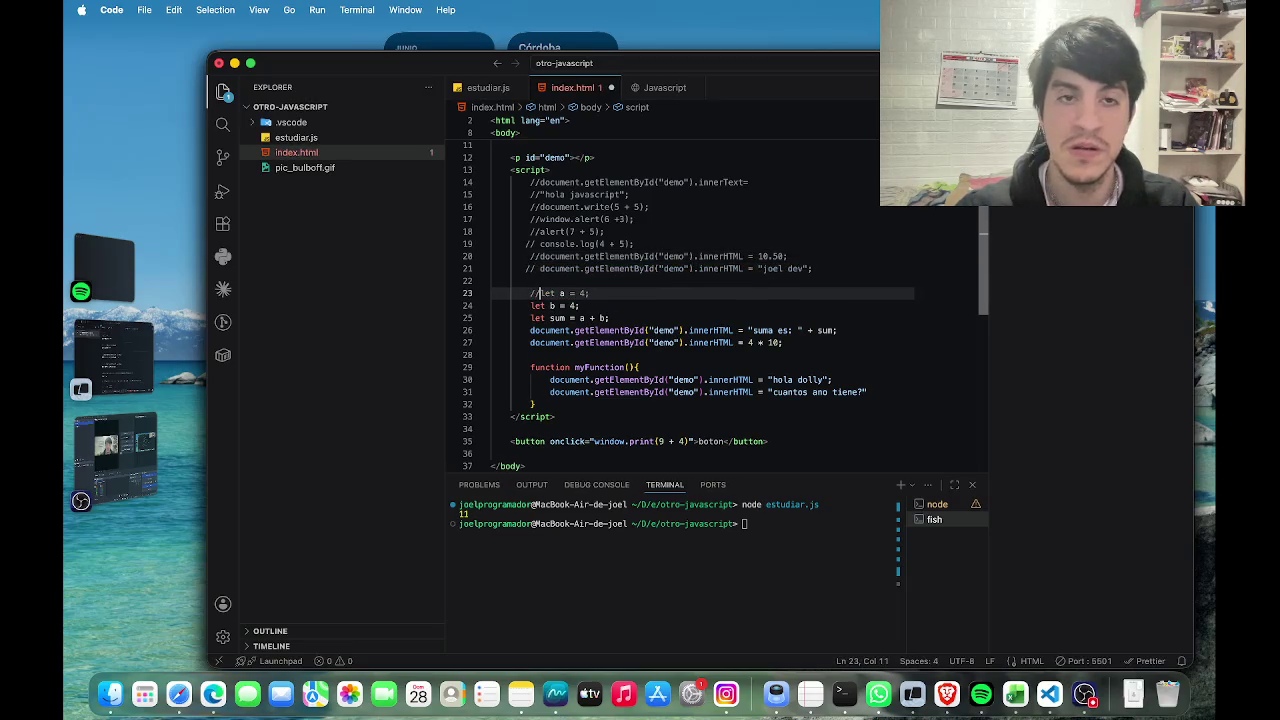
pyautogui.click(521, 305)
pyautogui.write('//')
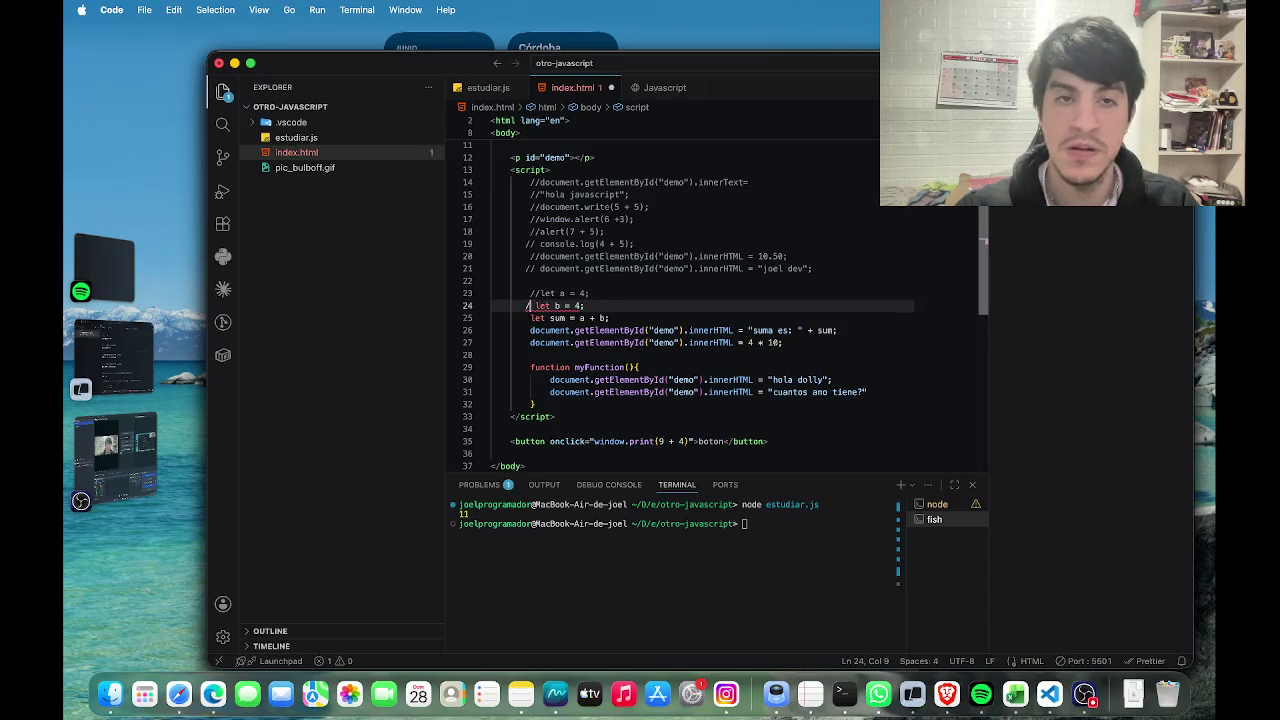
pyautogui.click(526, 318)
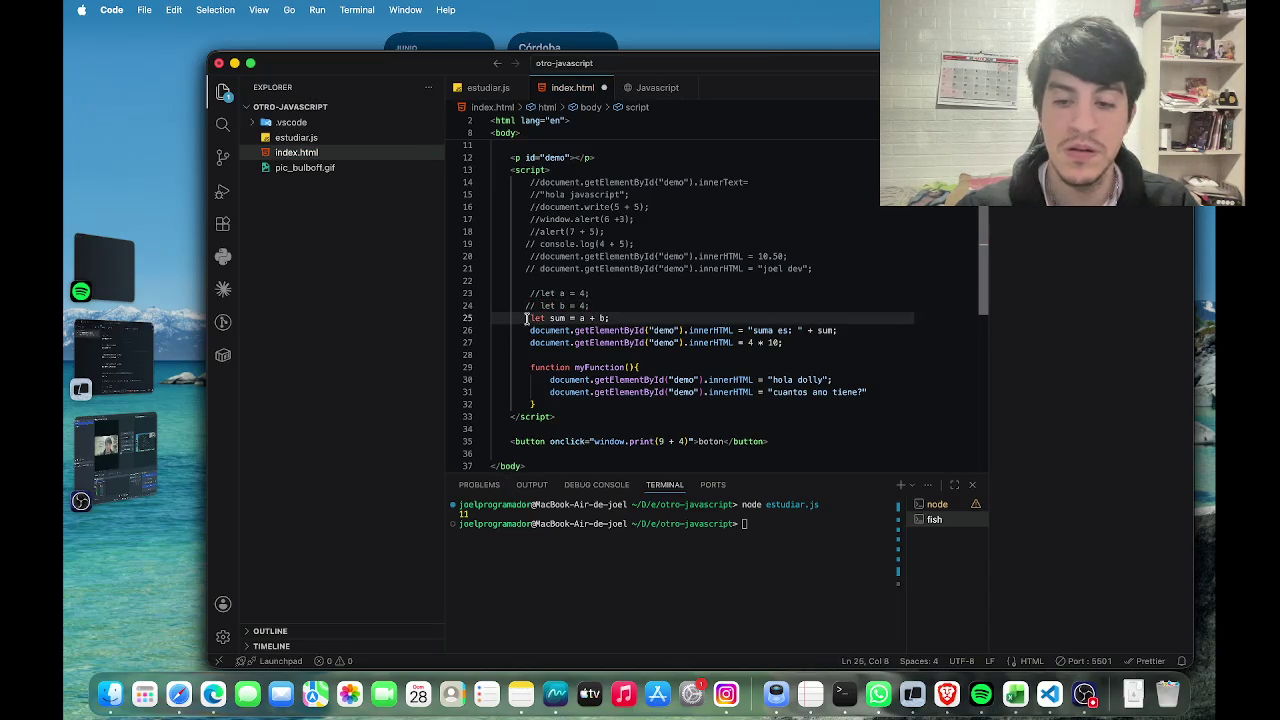
pyautogui.write('//')
pyautogui.click(526, 330)
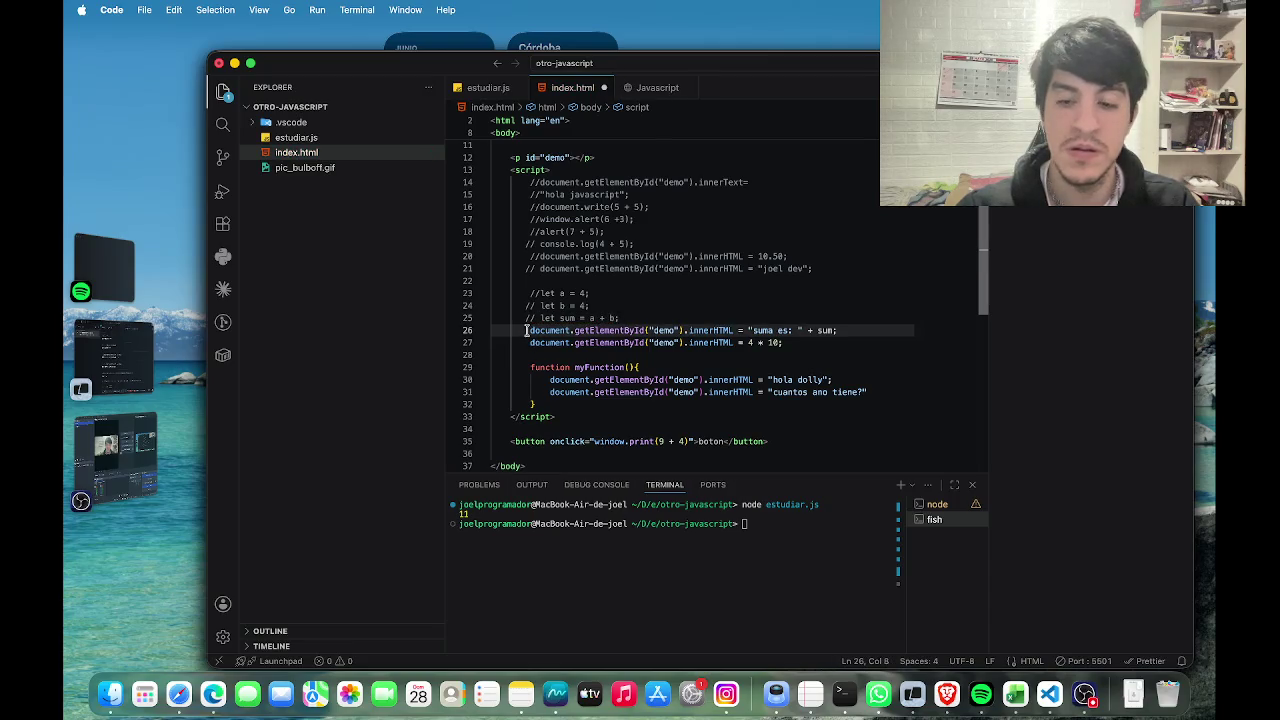
pyautogui.write('//')
pyautogui.click(526, 342)
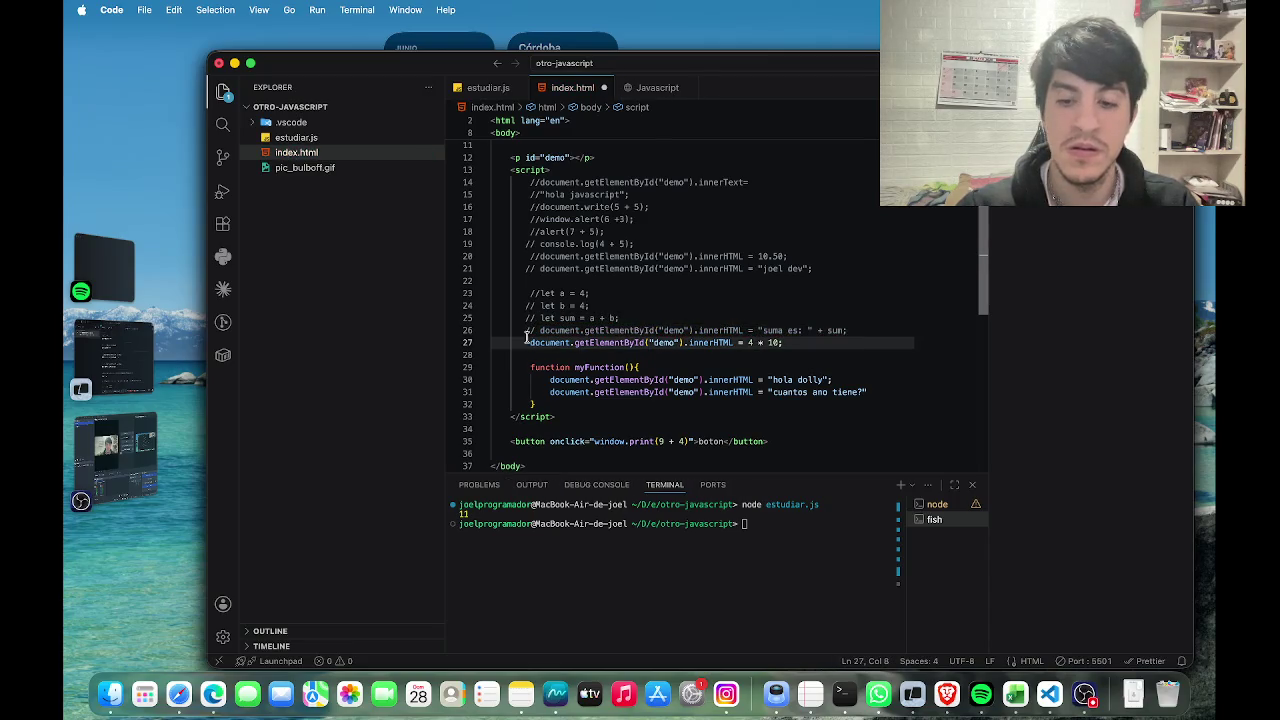
pyautogui.write('//')
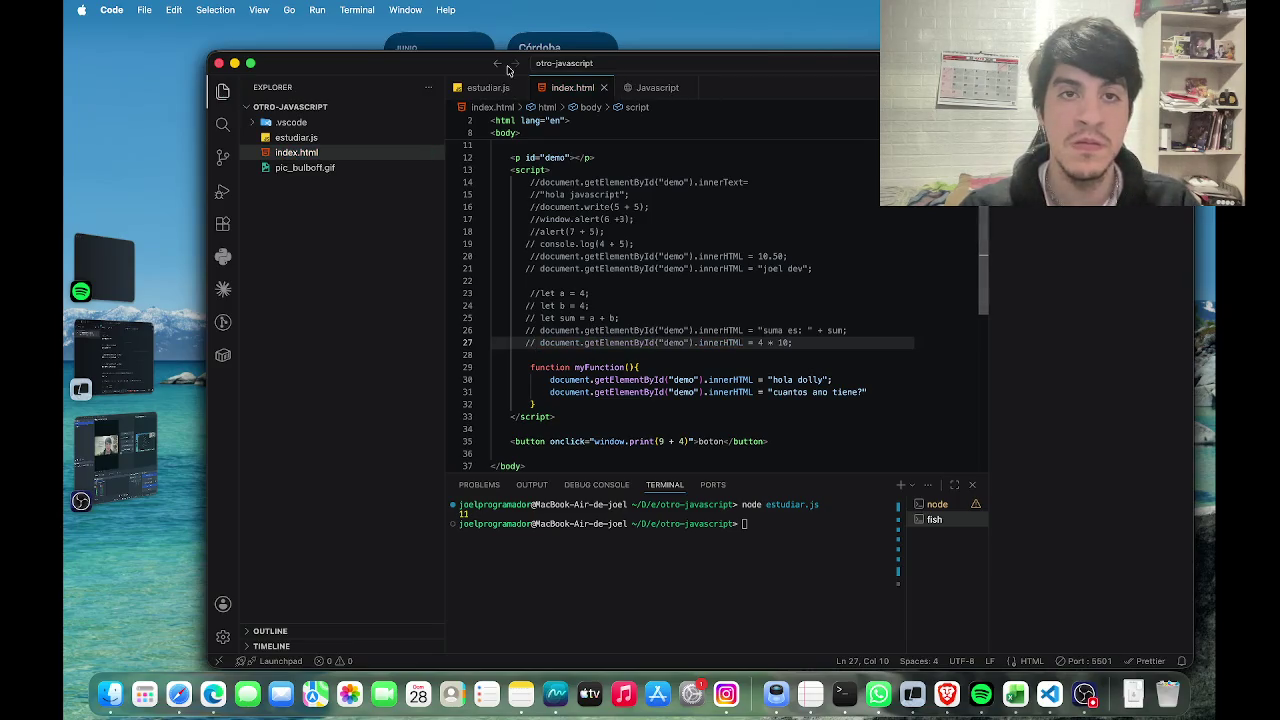
# Reload the Javascript preview to confirm 40 is gone, then return to index.html.
pyautogui.click(630, 88)
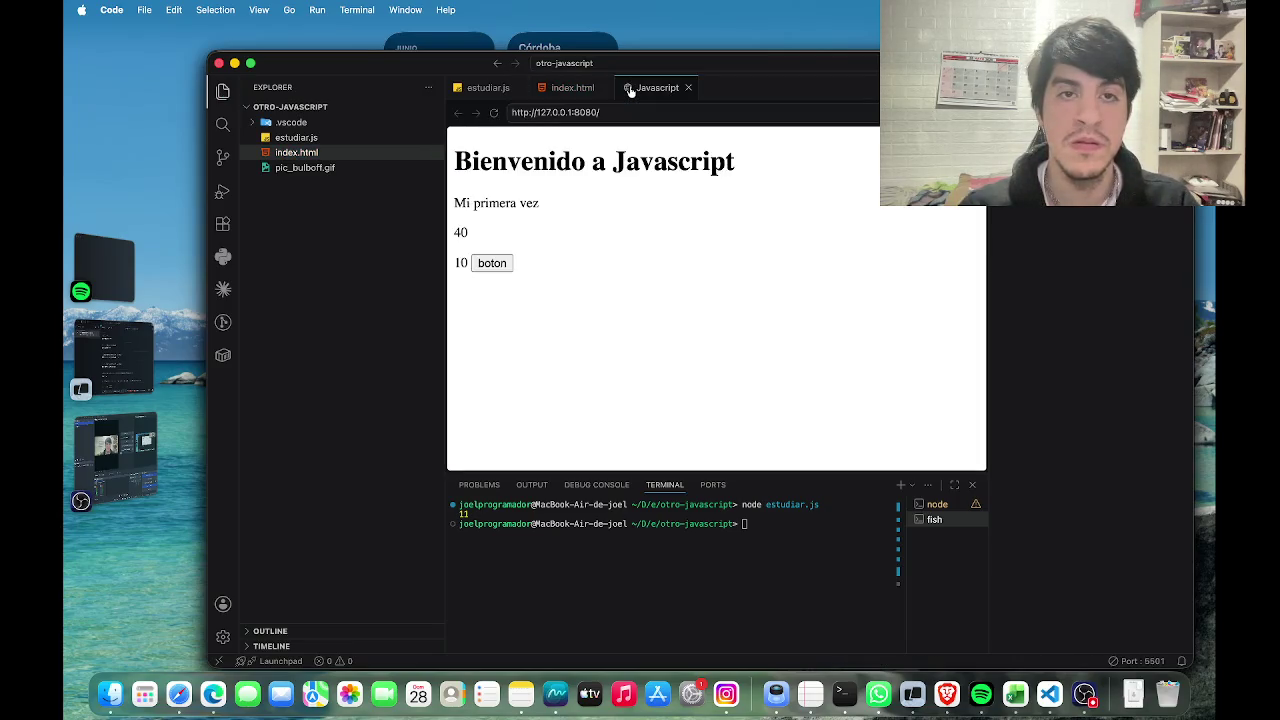
pyautogui.click(494, 114)
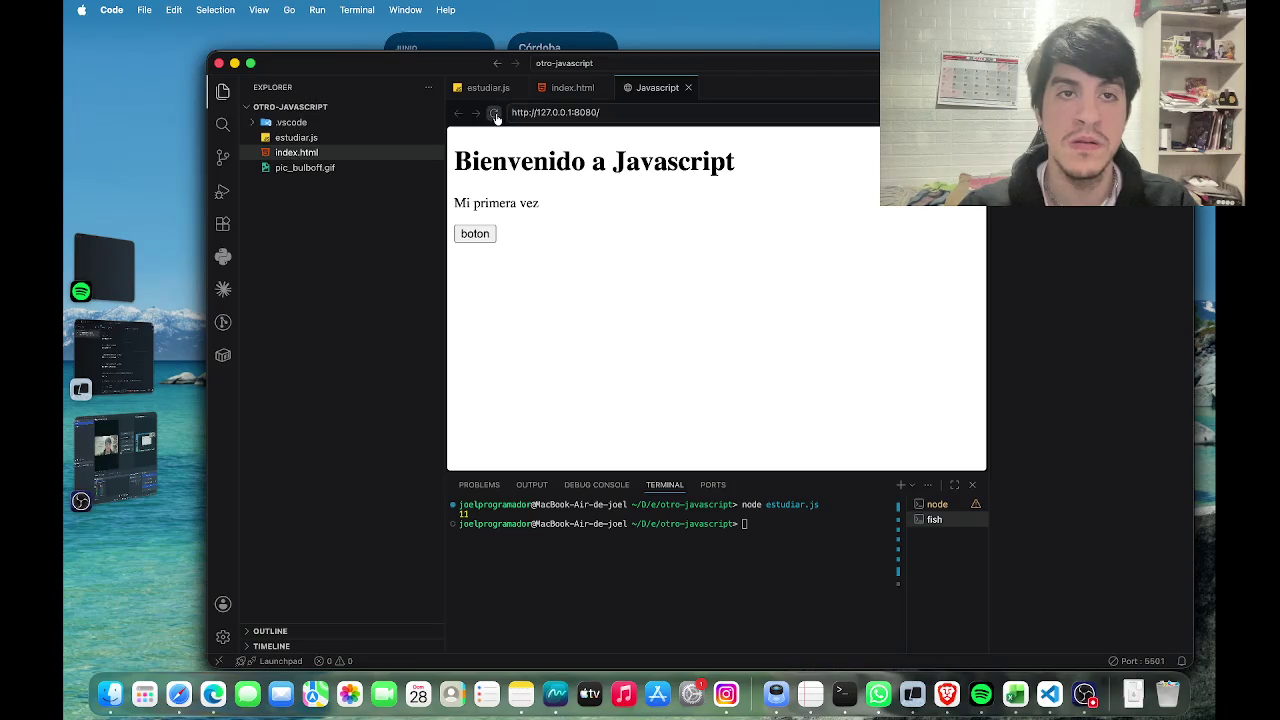
pyautogui.click(483, 234)
pyautogui.click(568, 89)
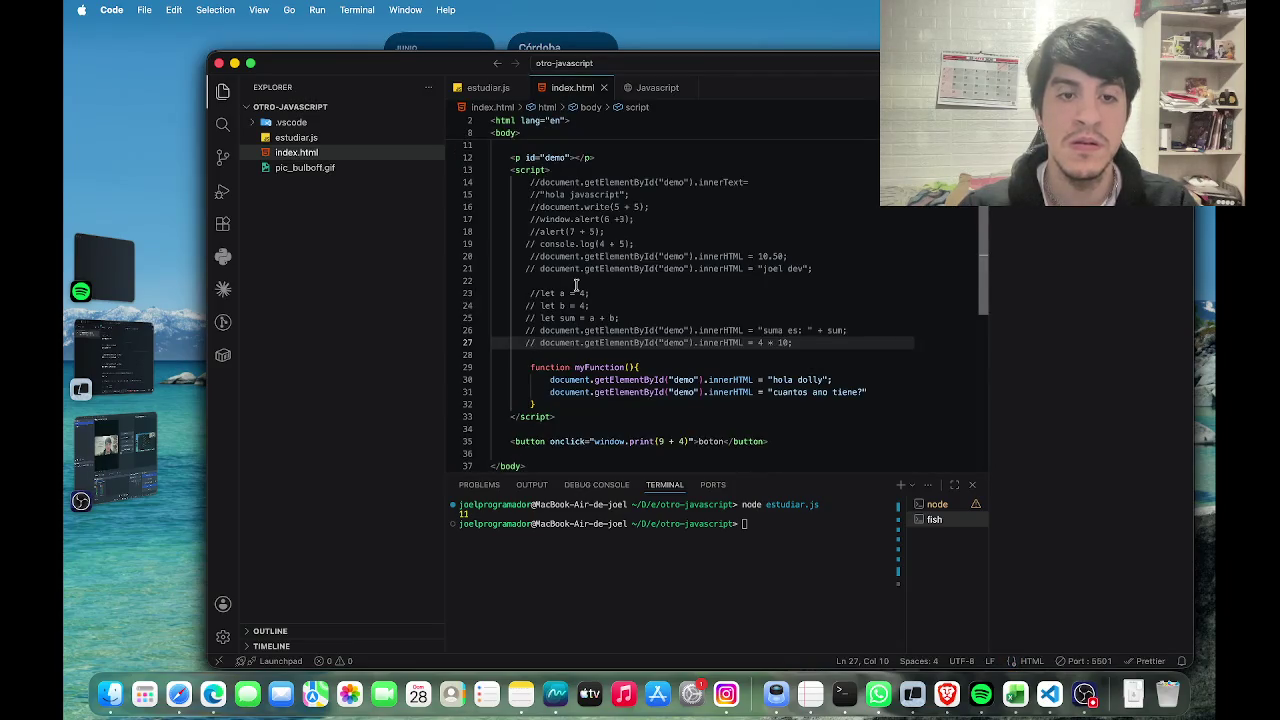
pyautogui.scroll(-5, 576, 285)
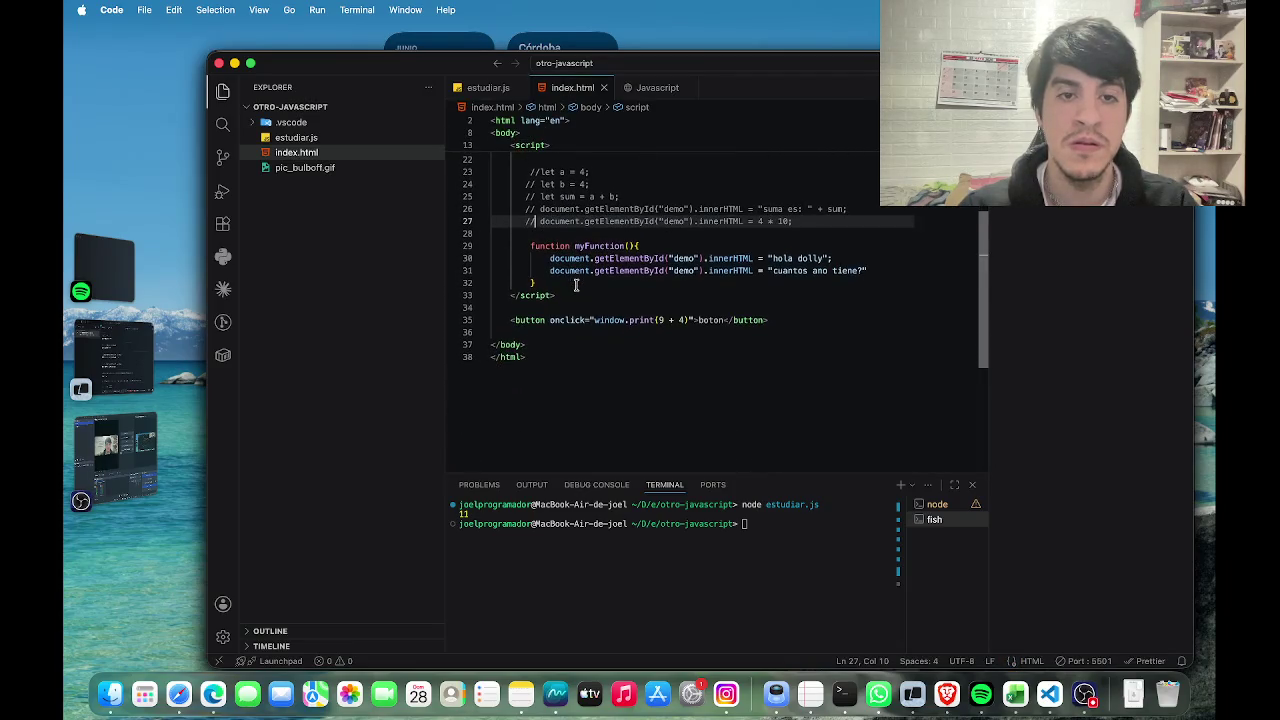
pyautogui.click(510, 330)
pyautogui.click(512, 320)
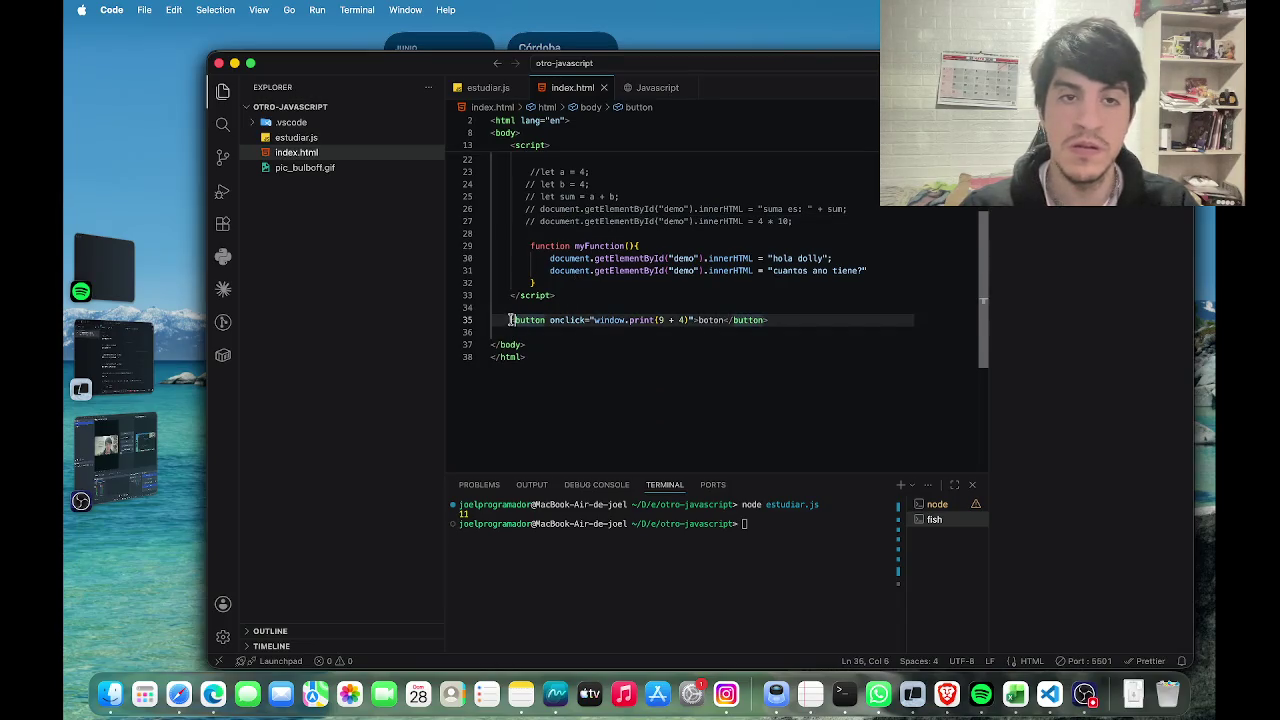
pyautogui.click(509, 320)
pyautogui.write('##')
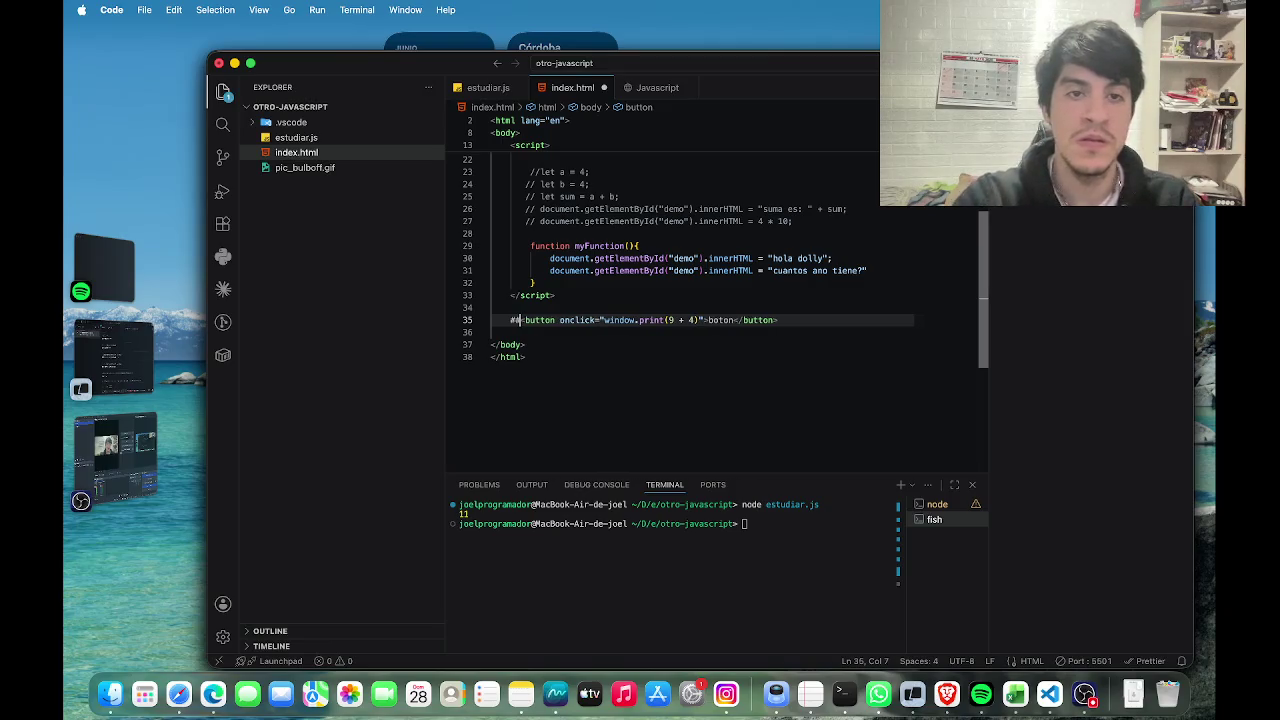
pyautogui.press('BackSpace')
pyautogui.press('BackSpace')
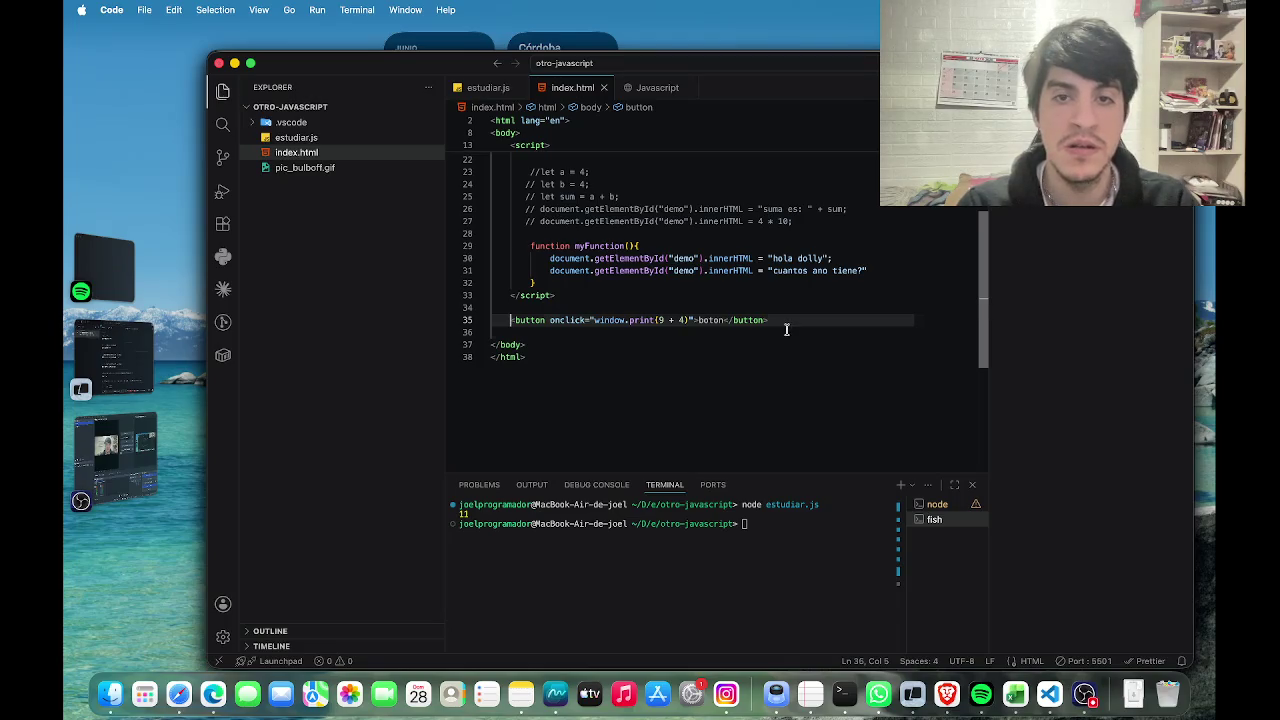
pyautogui.click(526, 336)
pyautogui.click(520, 320)
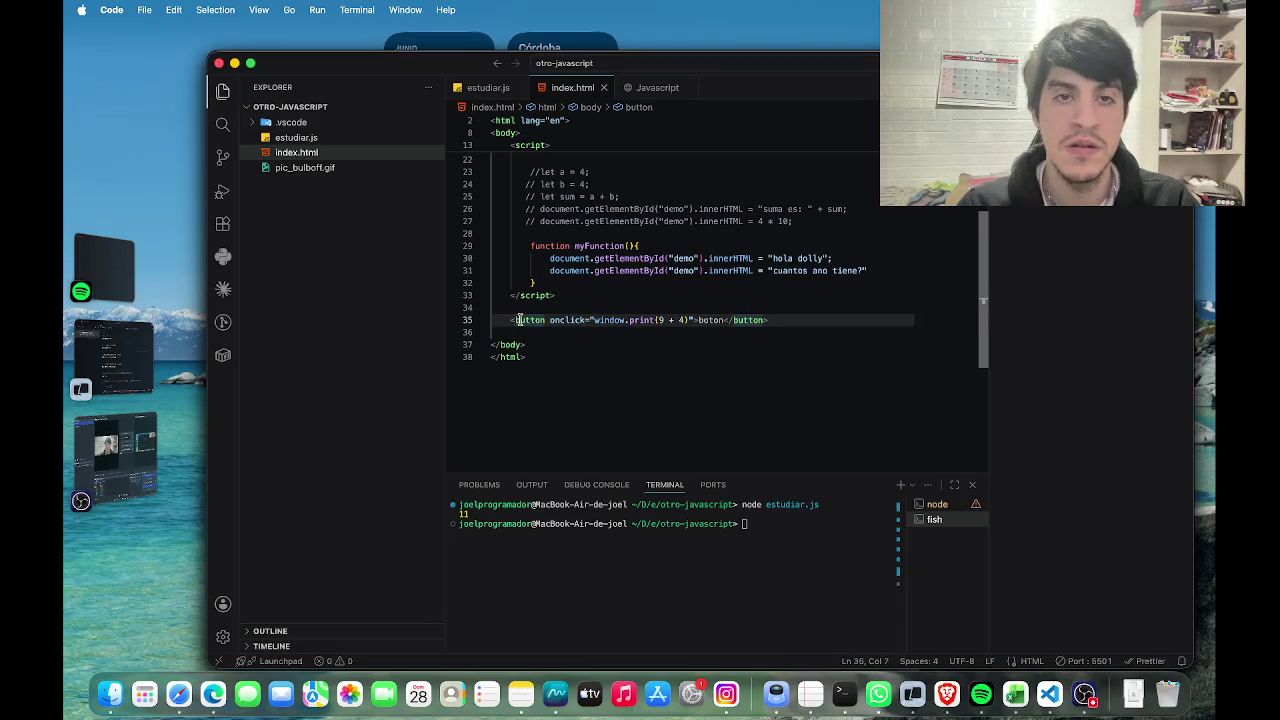
pyautogui.scroll(3, 520, 320)
pyautogui.scroll(5, 520, 320)
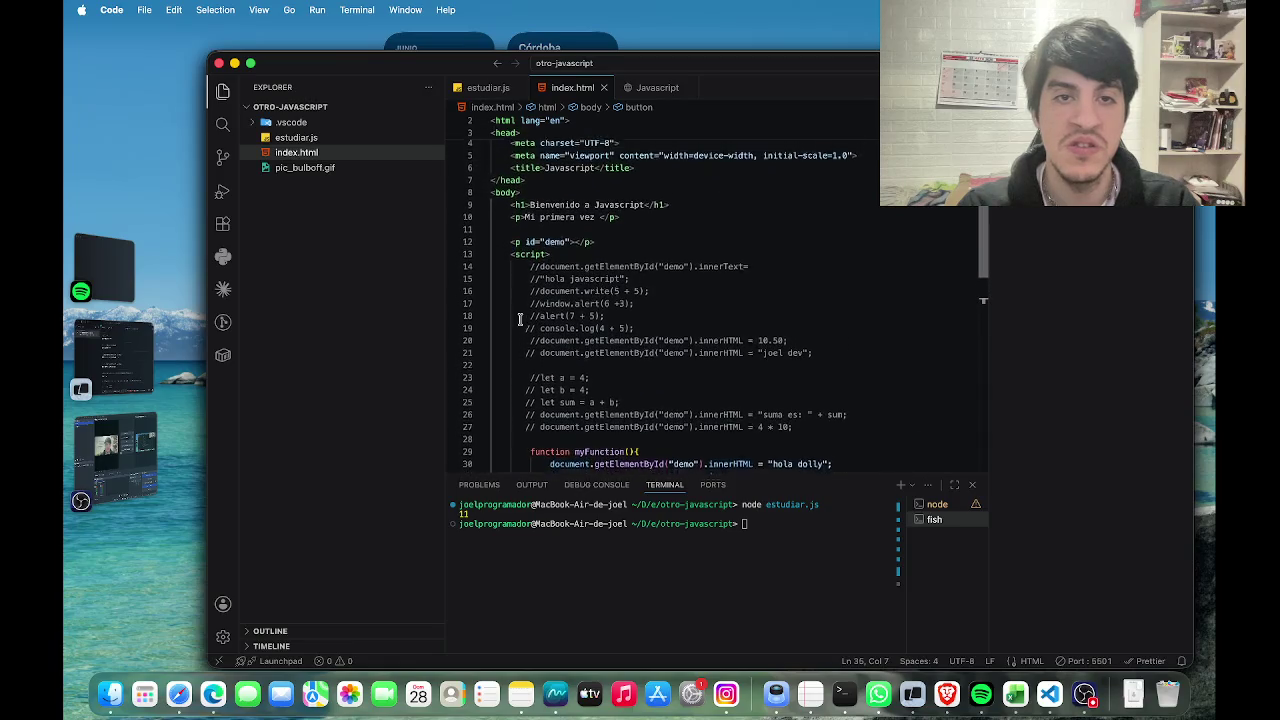
pyautogui.scroll(1, 520, 320)
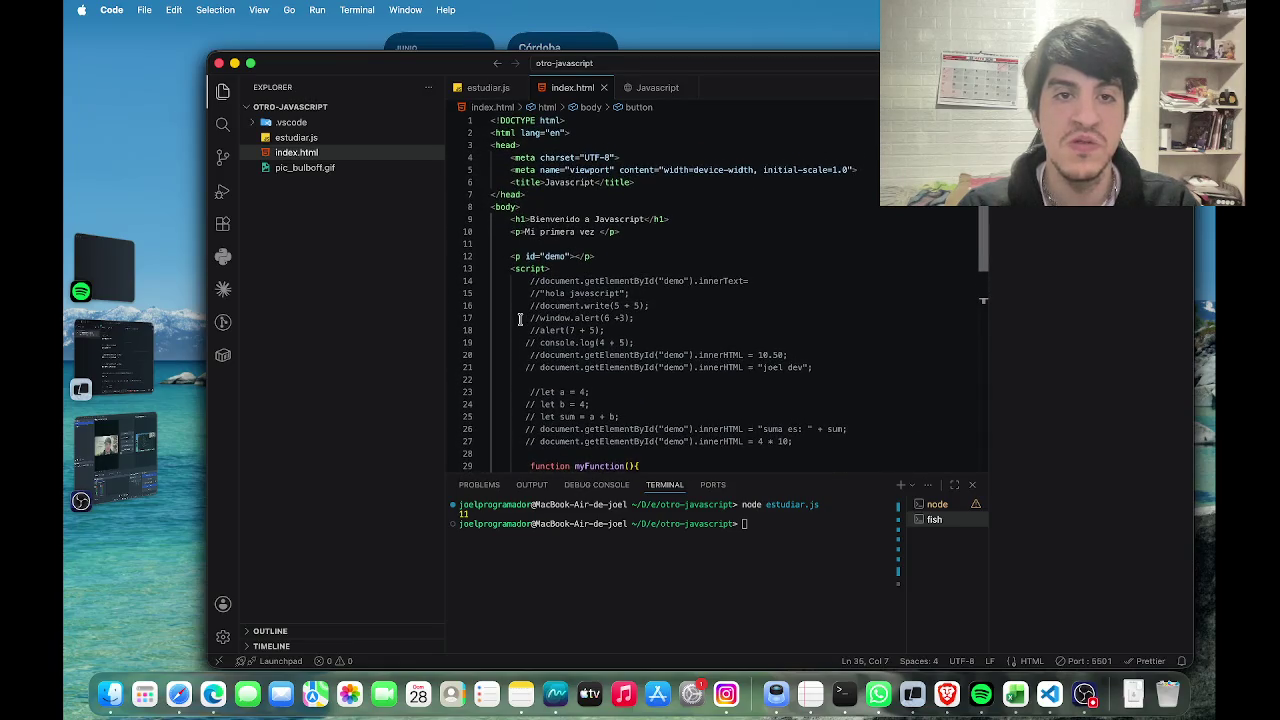
pyautogui.moveTo(532, 251)
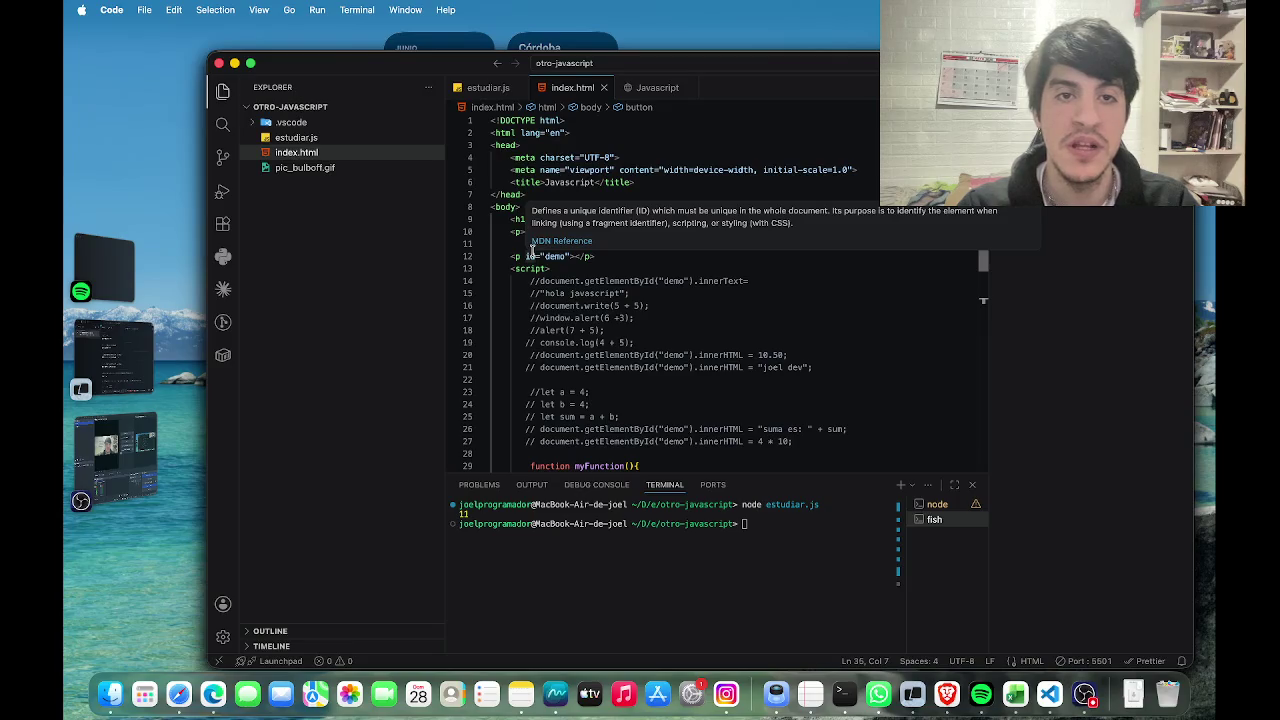
pyautogui.scroll(-5, 532, 251)
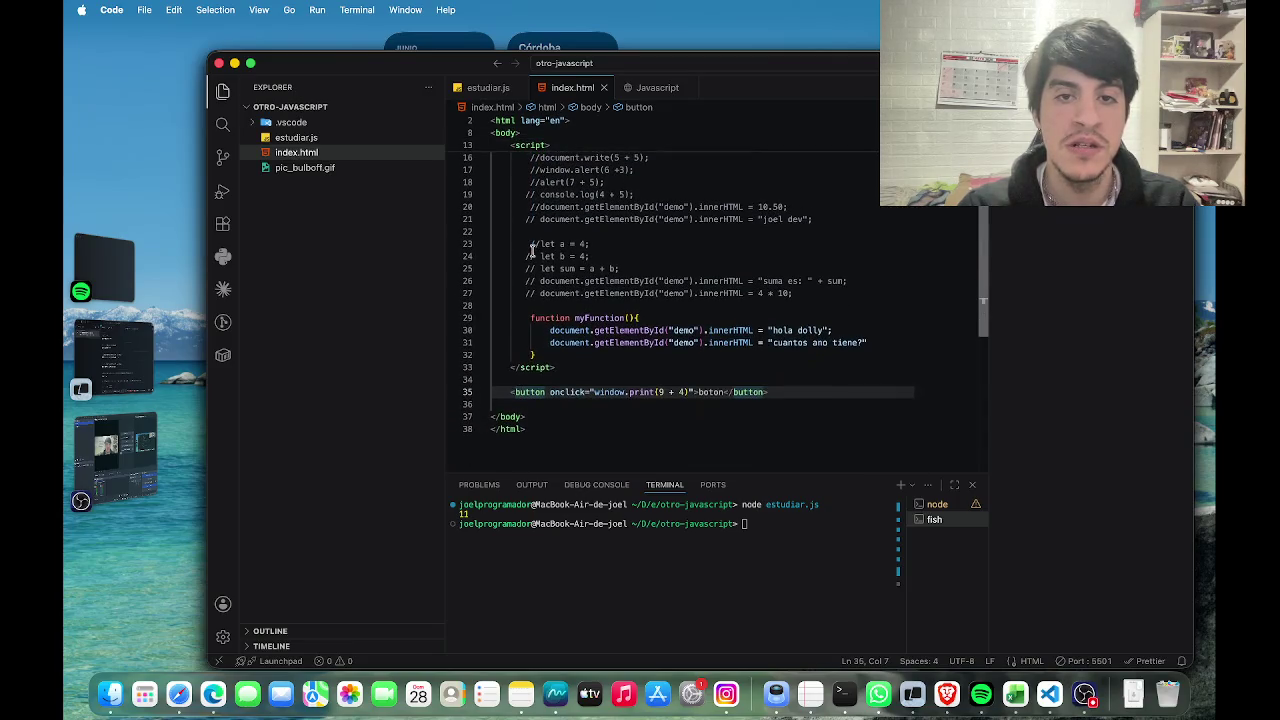
pyautogui.hotkey('ctrl', 'Right')
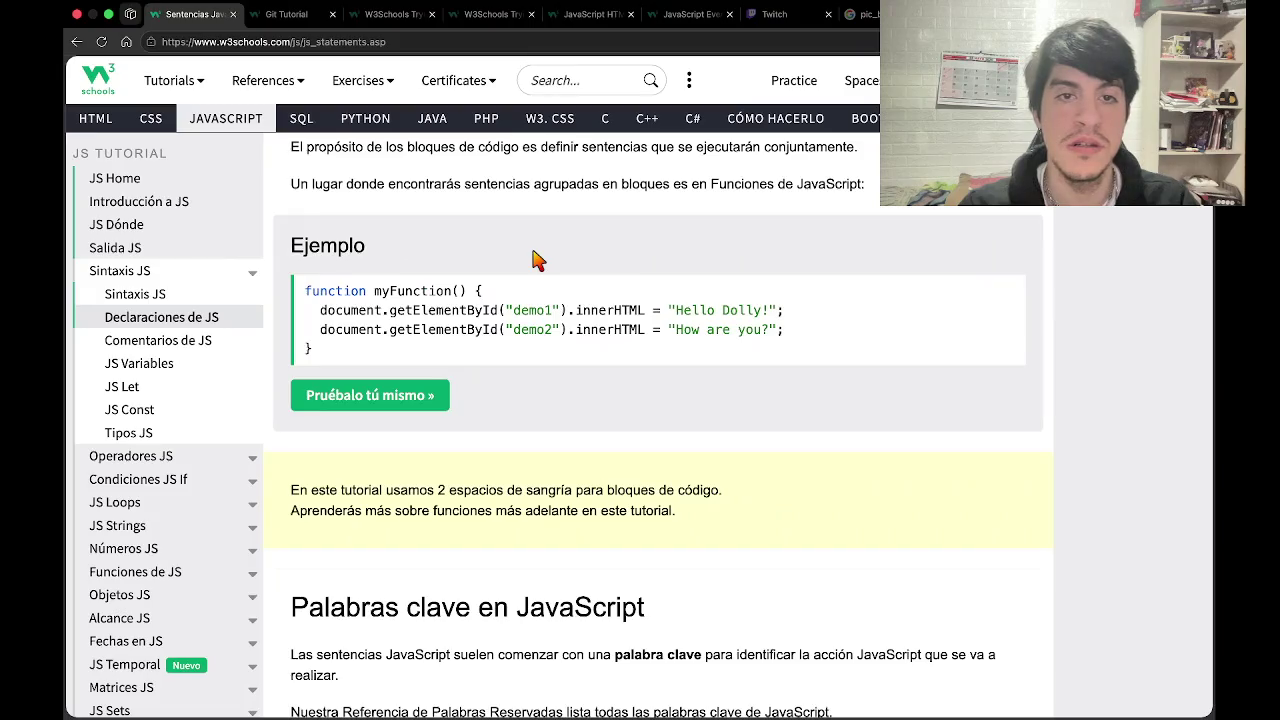
# Open the myFunction code-block example in W3Schools' Try-it editor, then return to VS Code.
pyautogui.click(385, 396)
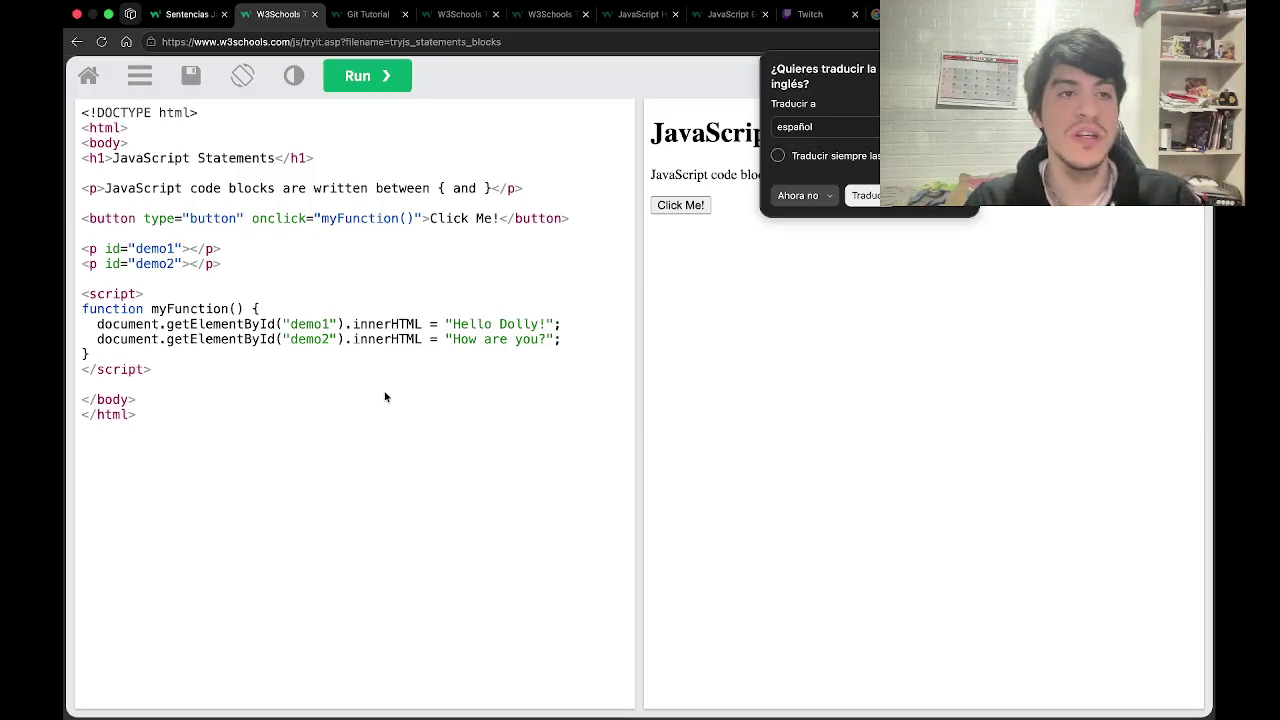
pyautogui.hotkey('ctrl', 'Left')
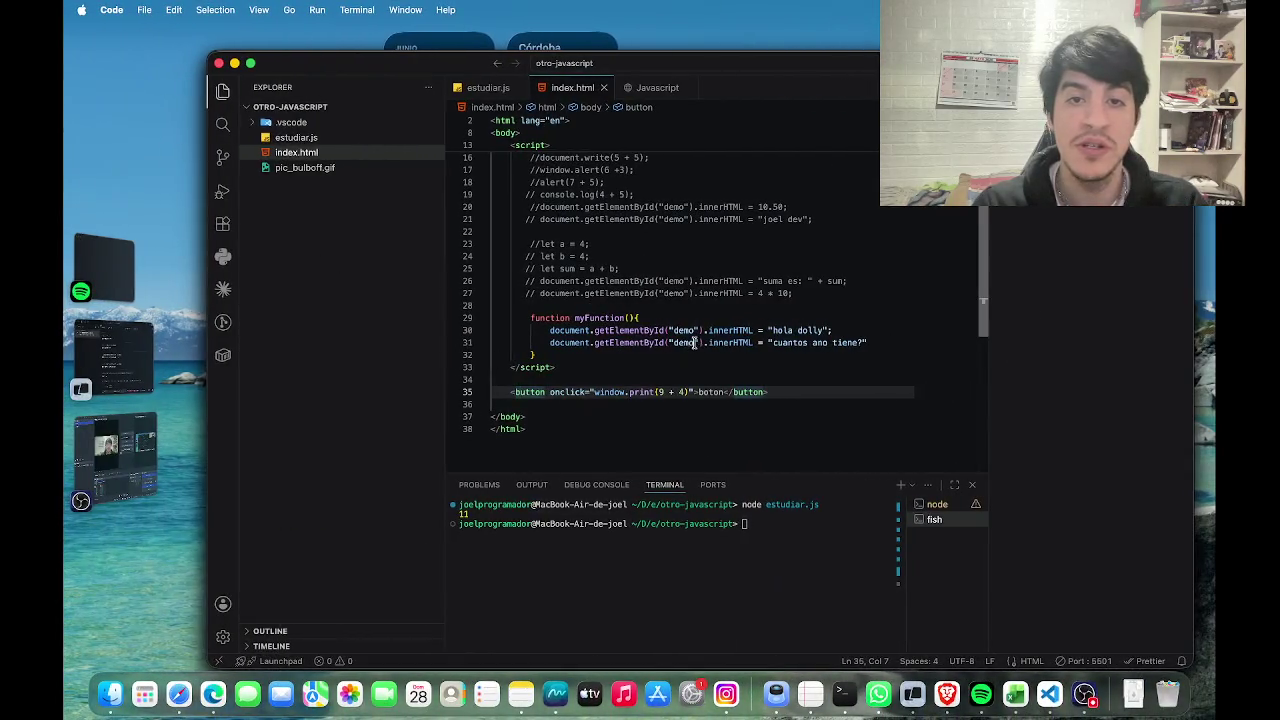
# Change myFunction's getElementById targets to demo1 and demo2, then save index.html.
pyautogui.click(697, 331)
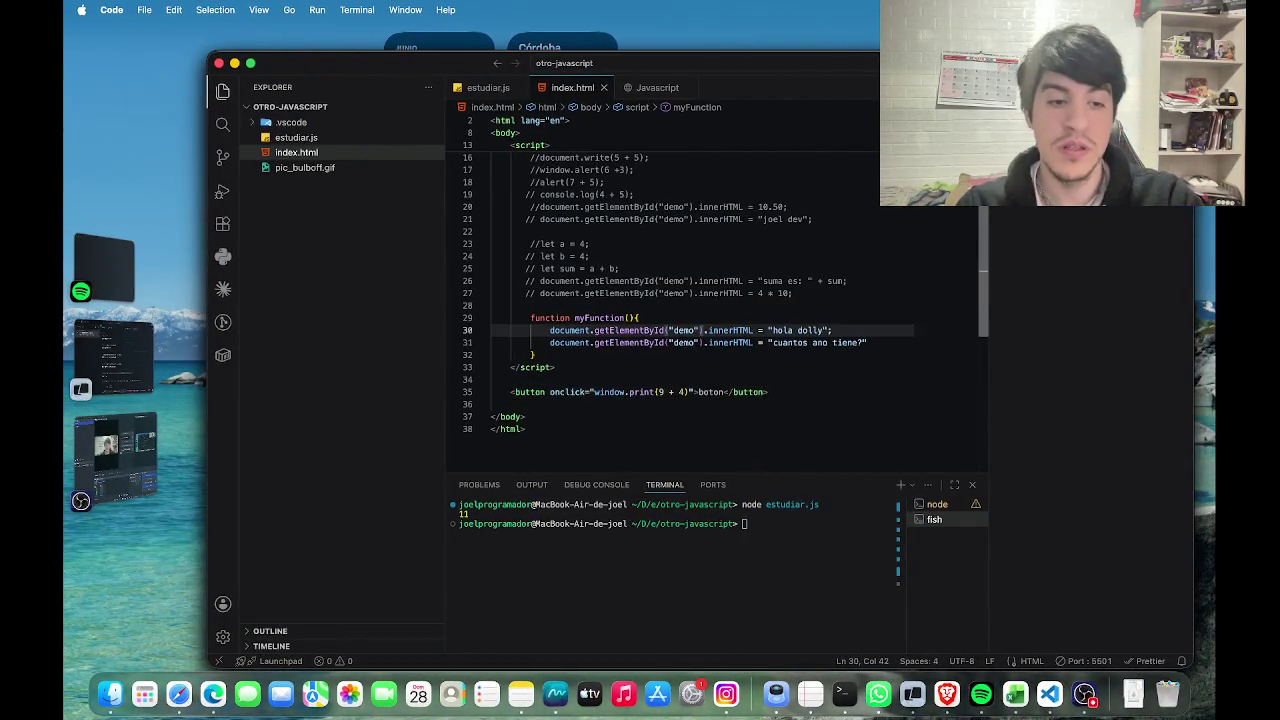
pyautogui.write('1')
pyautogui.click(697, 343)
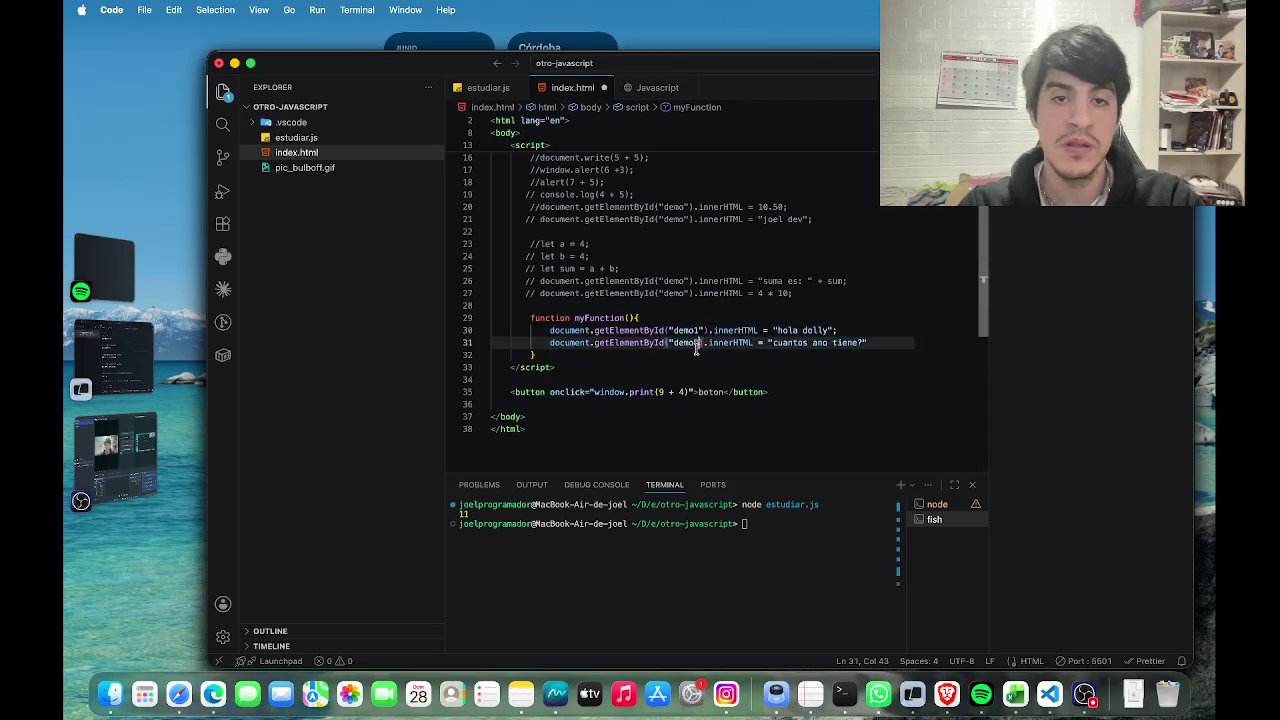
pyautogui.write('2')
pyautogui.press('super+s')
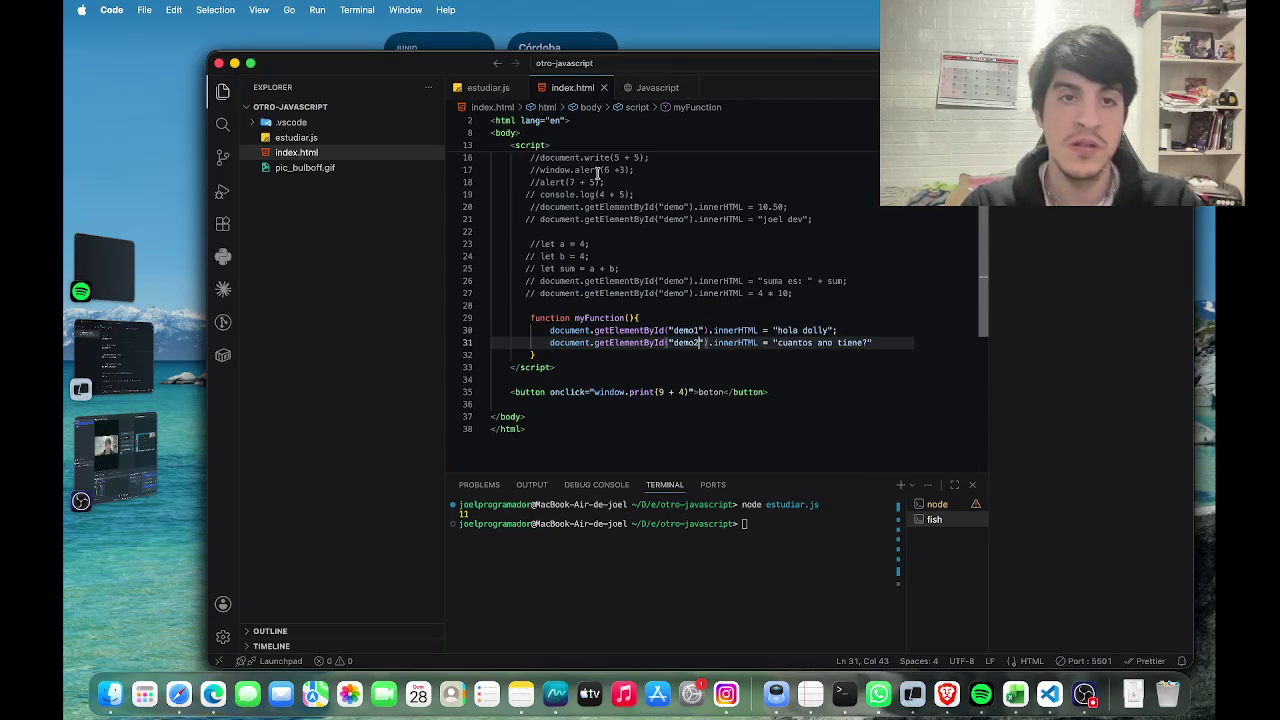
# Duplicate the <p id="demo"> paragraph and rename the two ids to demo1 and demo2.
pyautogui.scroll(5, 598, 173)
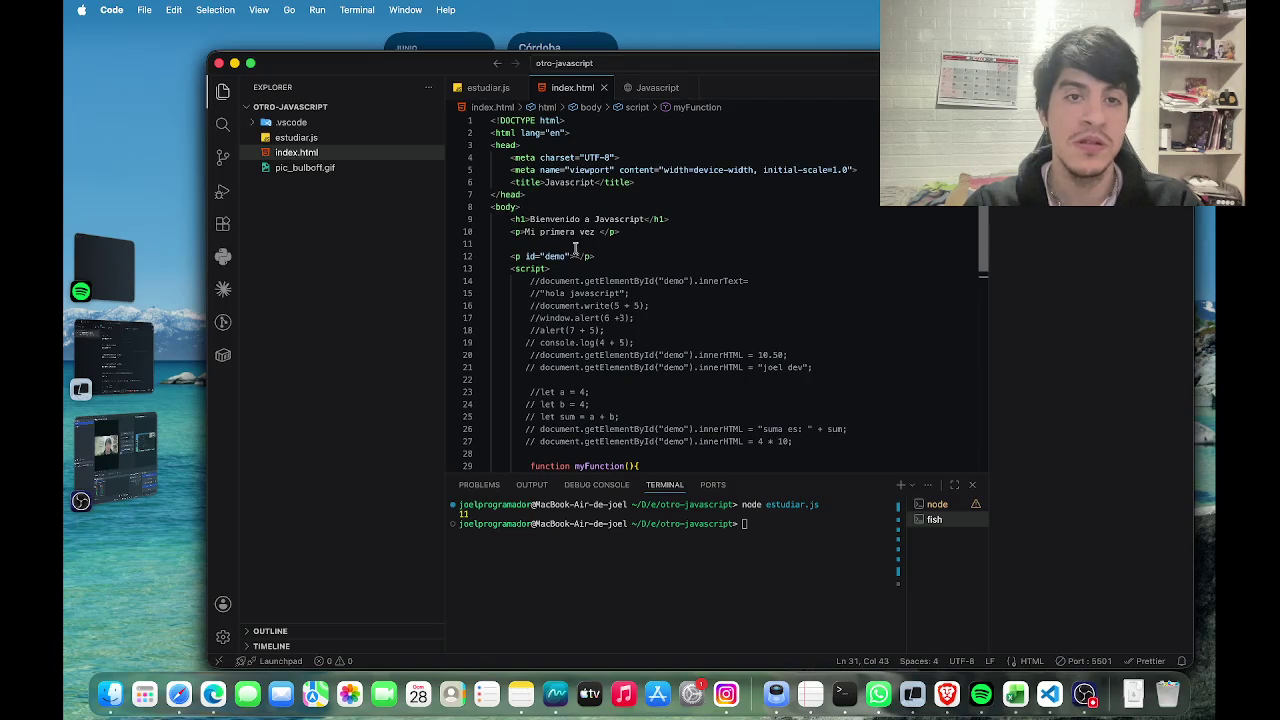
pyautogui.moveTo(592, 256); pyautogui.dragTo(513, 257)
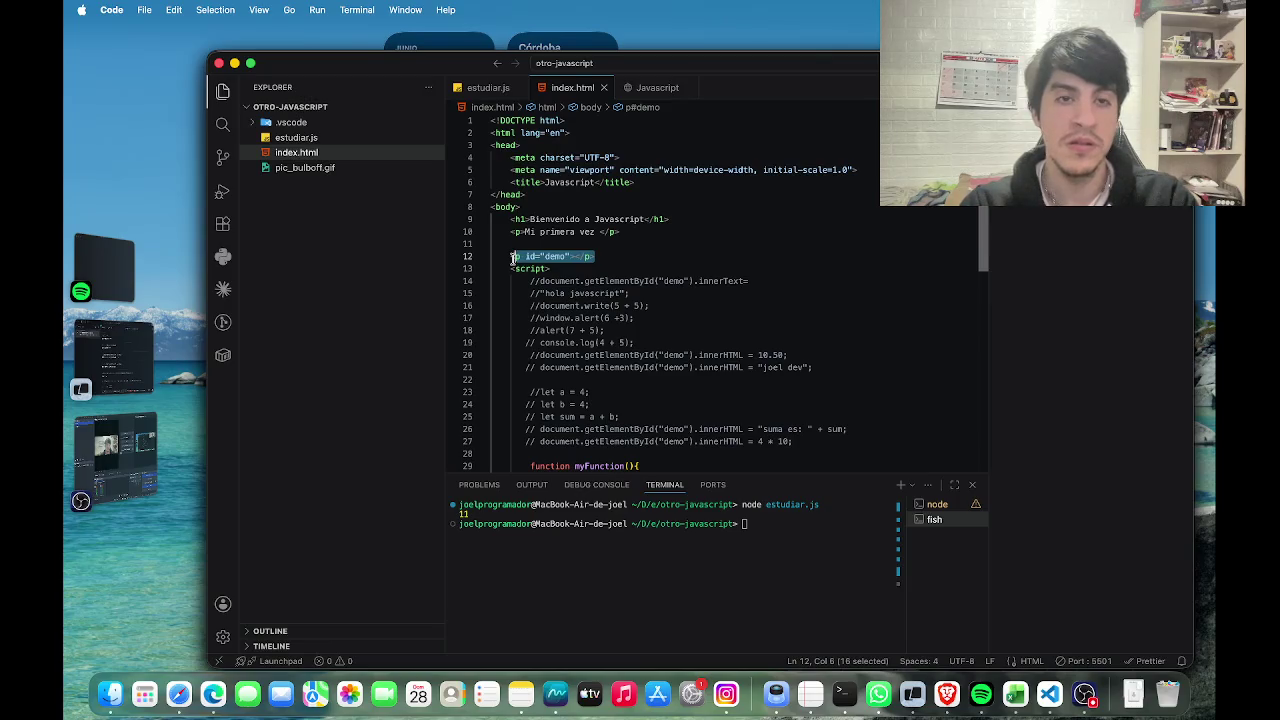
pyautogui.click(513, 257)
pyautogui.moveTo(510, 257); pyautogui.dragTo(599, 256)
pyautogui.press('super+c')
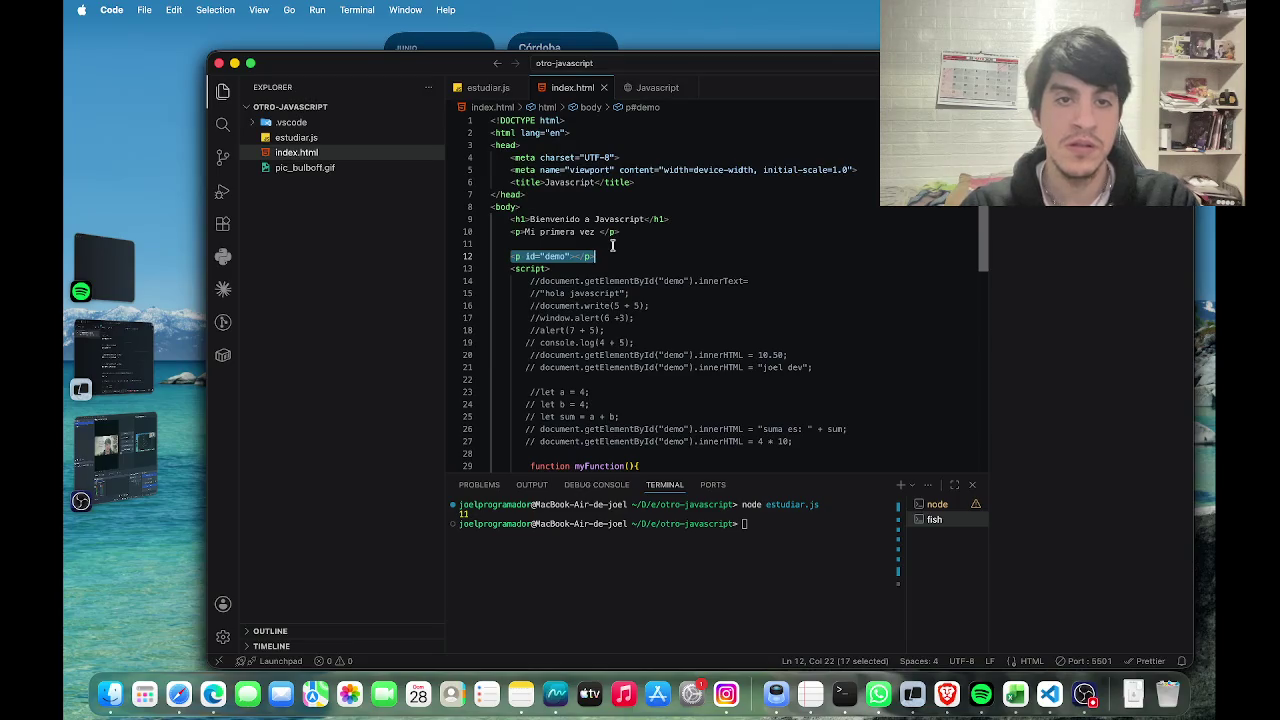
pyautogui.click(608, 256)
pyautogui.press('Return')
pyautogui.press('super+v')
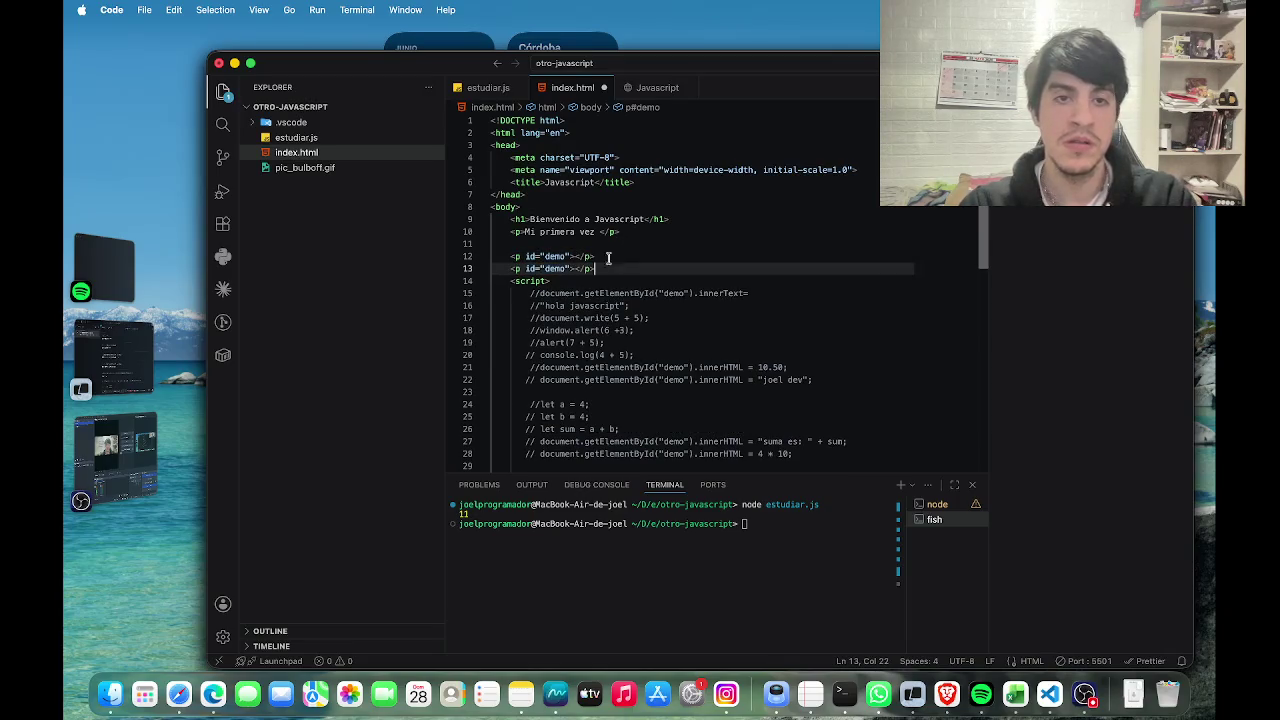
pyautogui.click(564, 269)
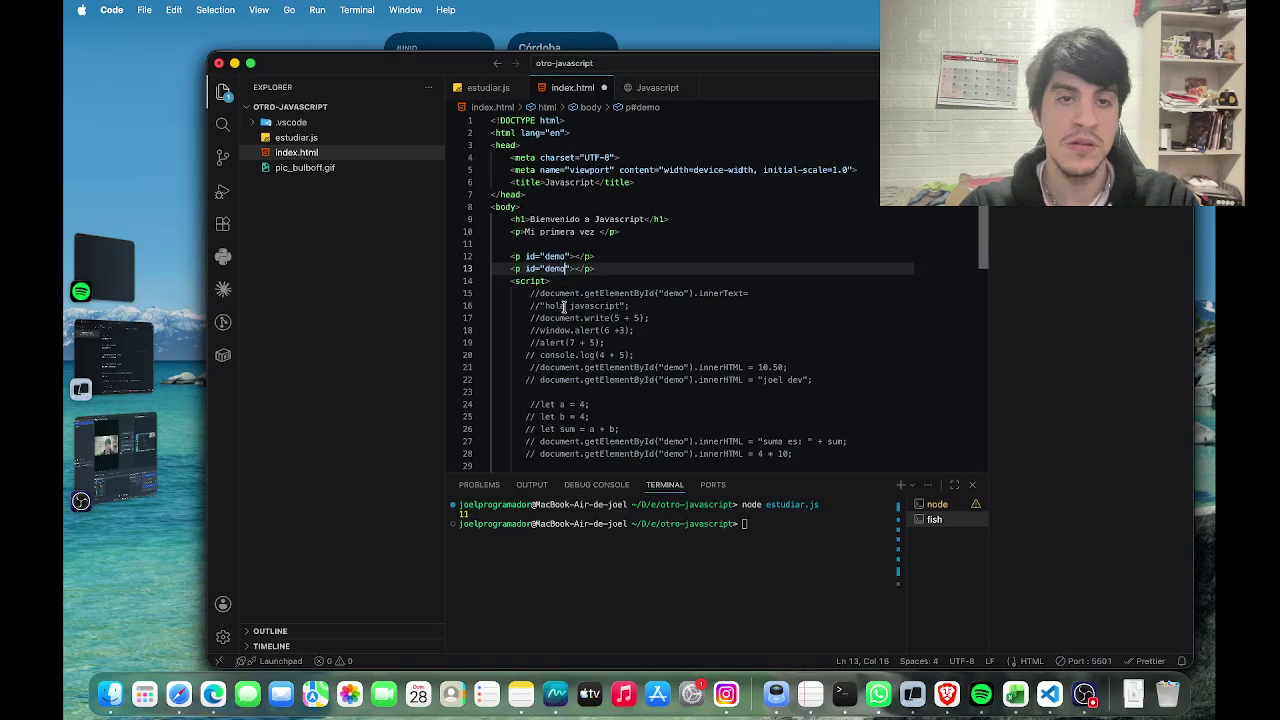
pyautogui.write('2')
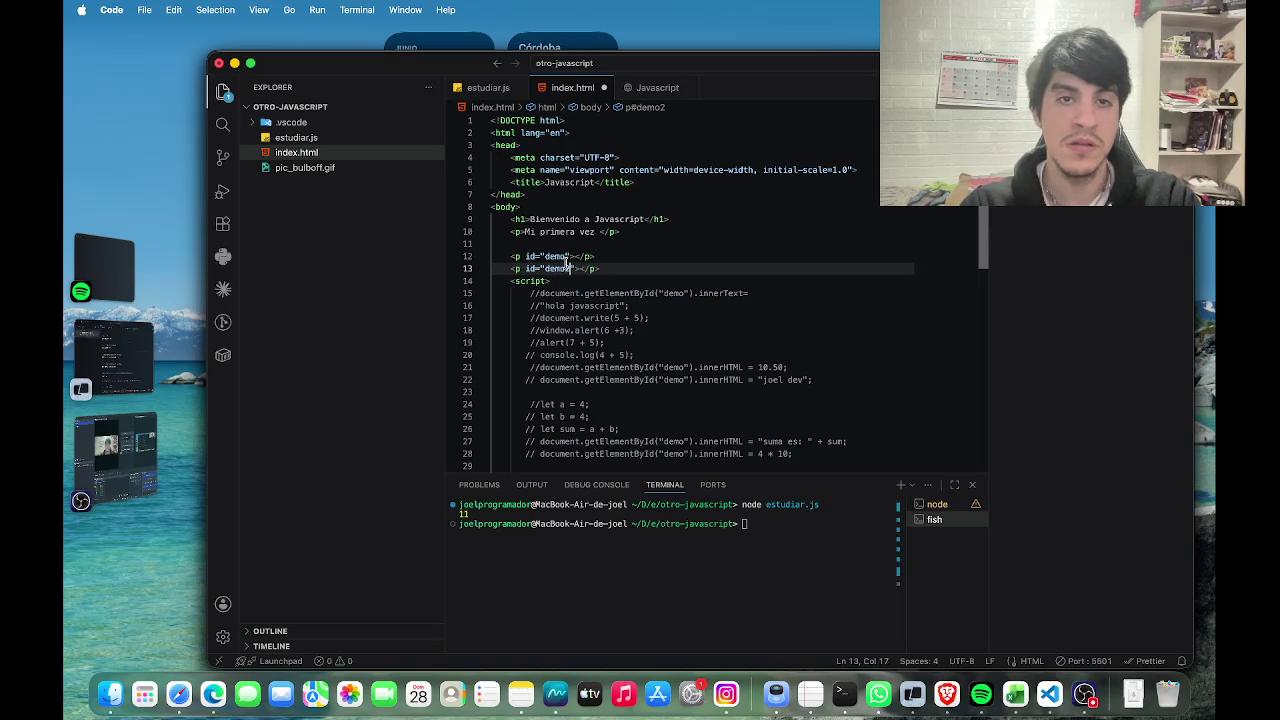
pyautogui.click(566, 256)
pyautogui.write('1')
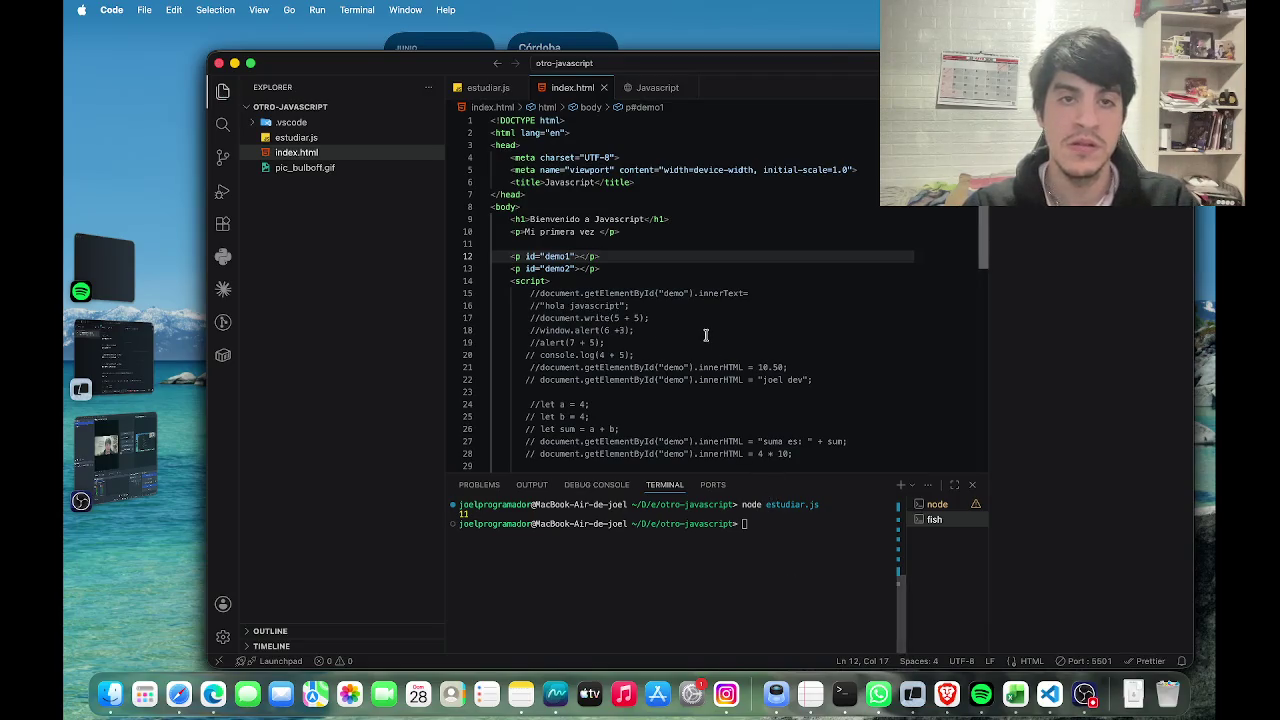
# Check the rendered page preview, then go back to the W3Schools browser.
pyautogui.click(657, 87)
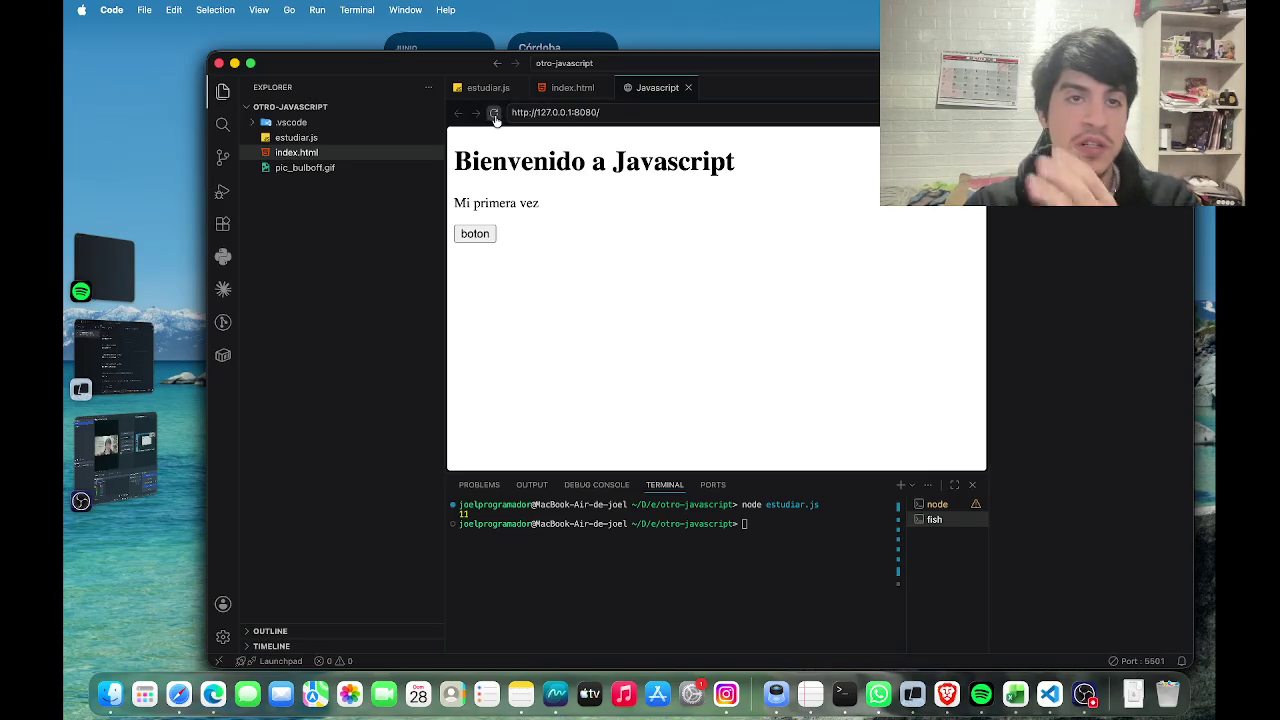
pyautogui.click(553, 95)
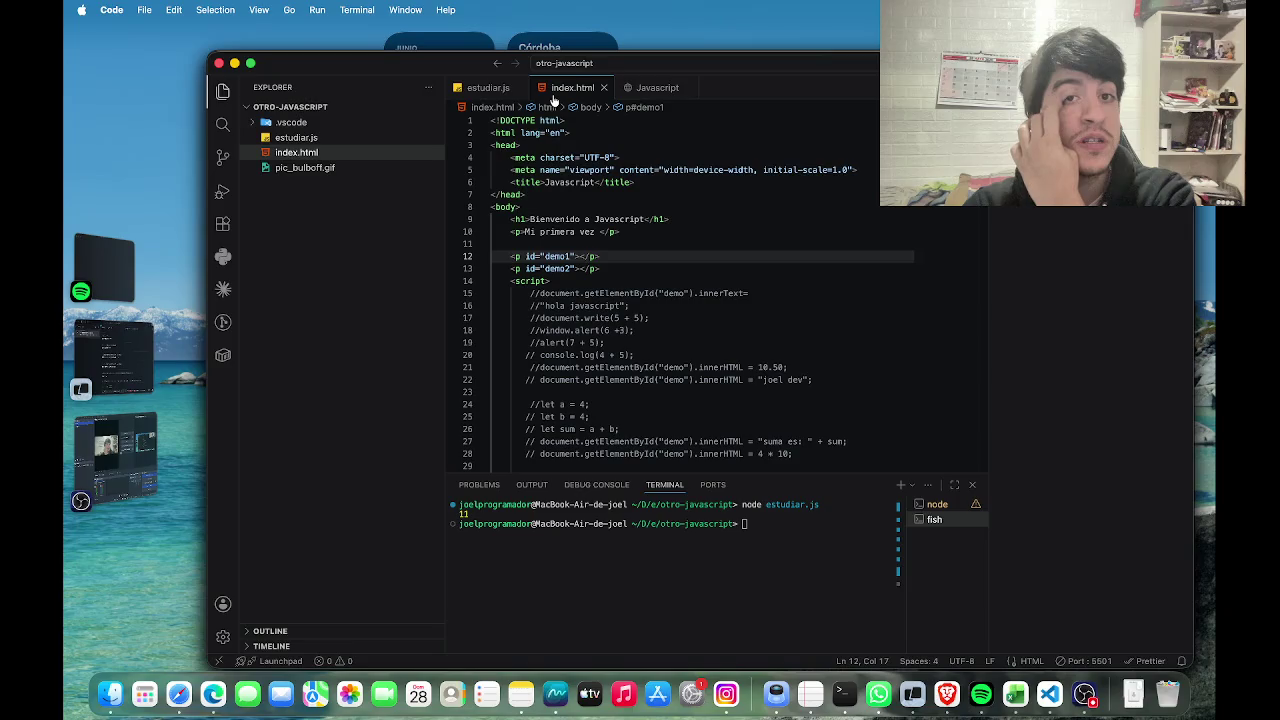
pyautogui.scroll(-5, 597, 349)
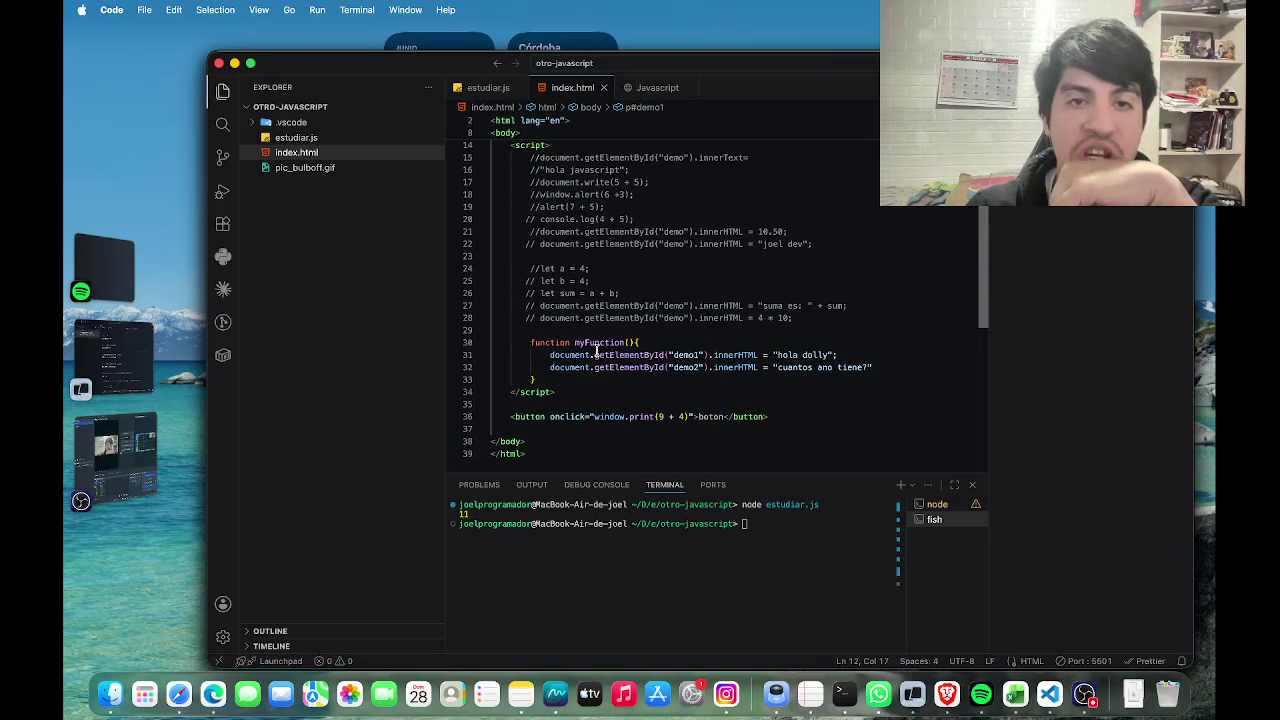
pyautogui.hotkey('ctrl', 'Right')
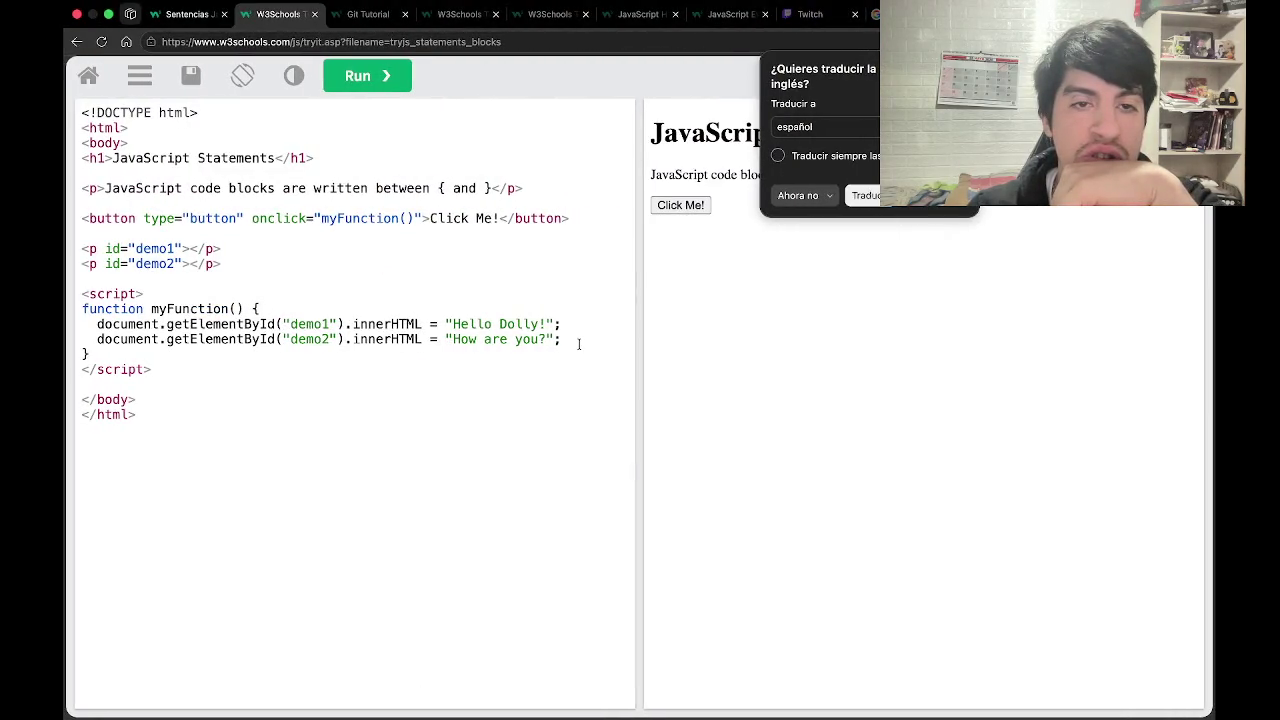
# Copy the Tryit example's myFunction code and paste it over index.html's myFunction body.
pyautogui.moveTo(569, 338)
pyautogui.mouseDown()
pyautogui.moveTo(85, 312)
pyautogui.moveTo(176, 296)
pyautogui.moveTo(84, 310)
pyautogui.mouseUp()
pyautogui.press('super+c')
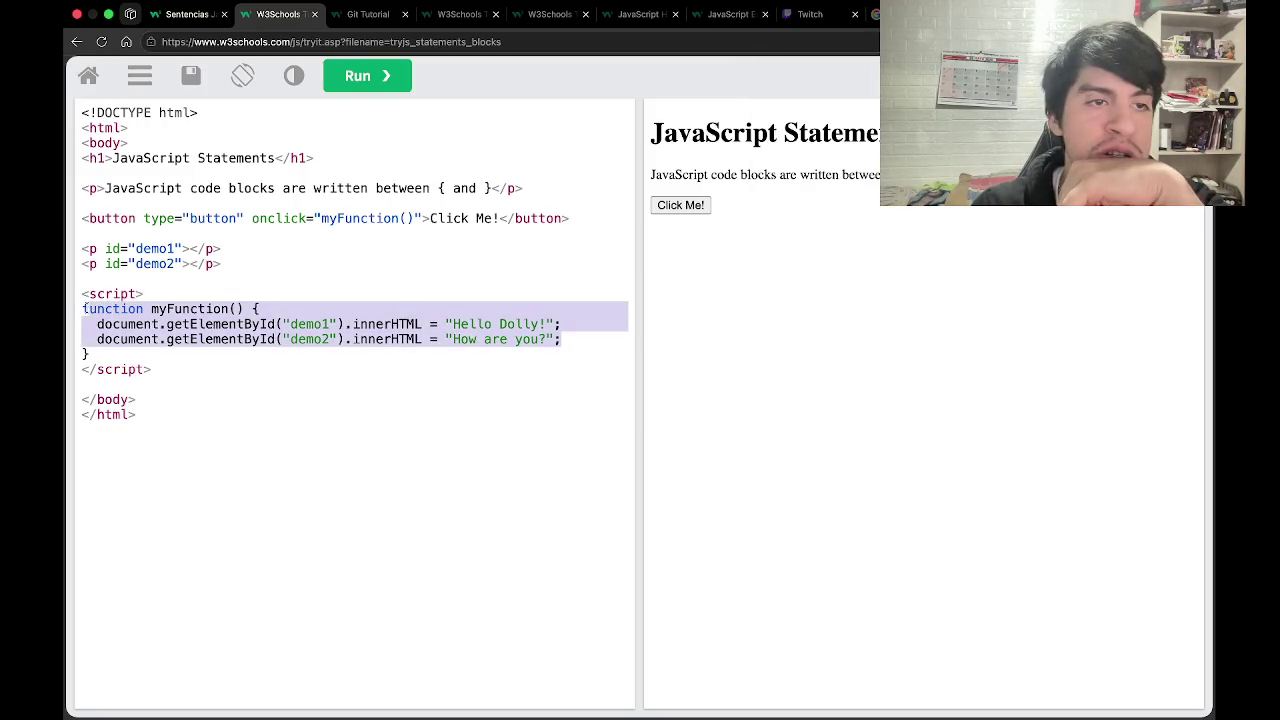
pyautogui.hotkey('ctrl', 'Left')
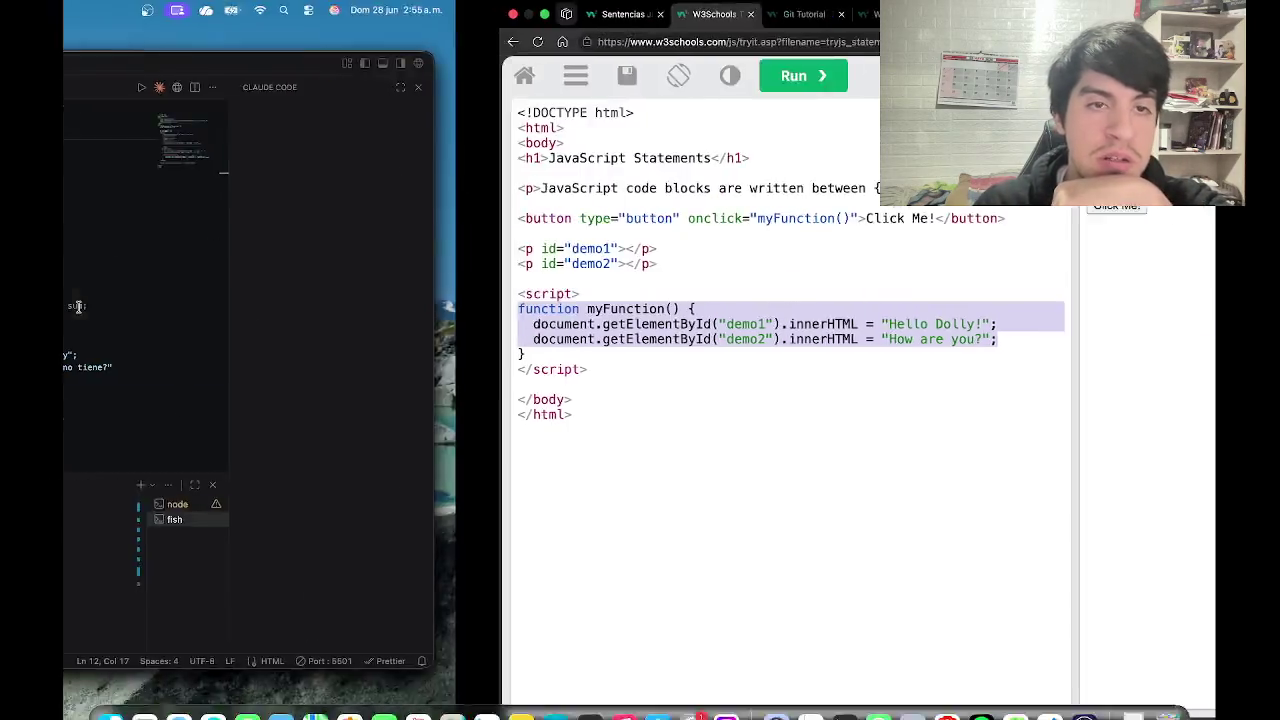
pyautogui.moveTo(876, 367)
pyautogui.mouseDown()
pyautogui.moveTo(628, 337)
pyautogui.moveTo(531, 341)
pyautogui.mouseUp()
pyautogui.press('super+v')
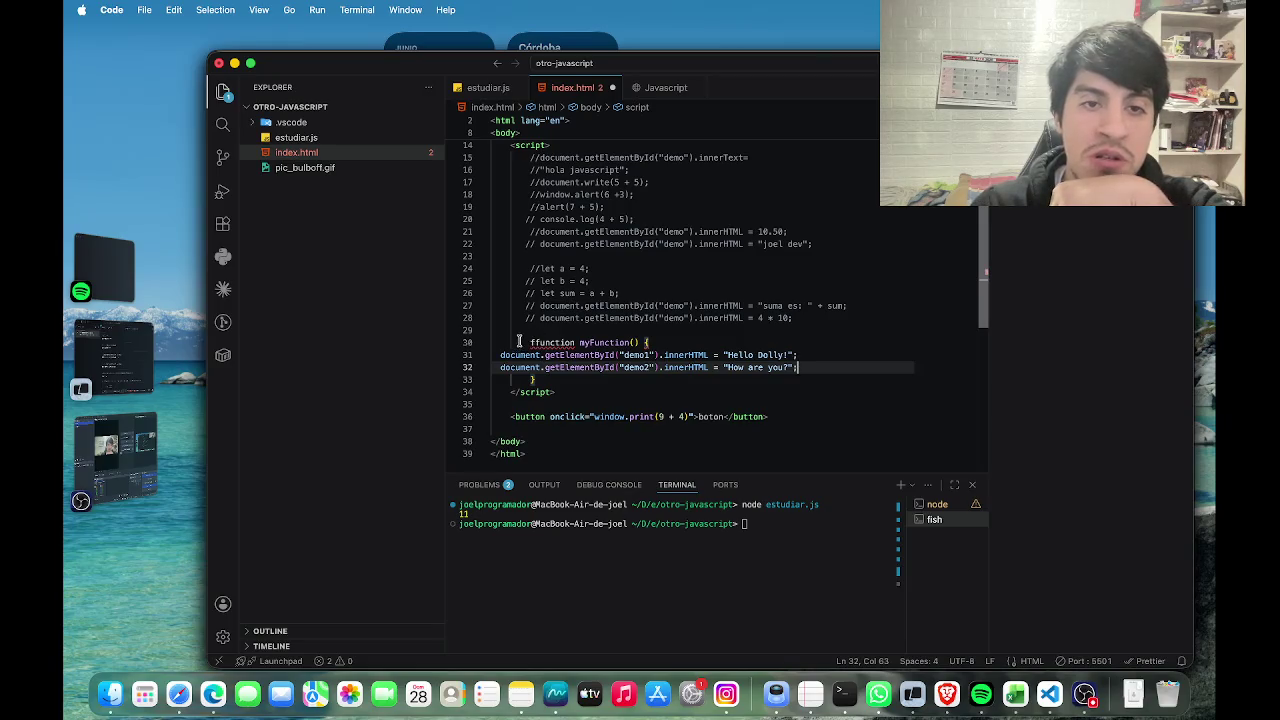
# Remove the extra 'f' from 'ffunction' on line 30 and save.
pyautogui.click(532, 342)
pyautogui.press('BackSpace')
pyautogui.press('super+s')
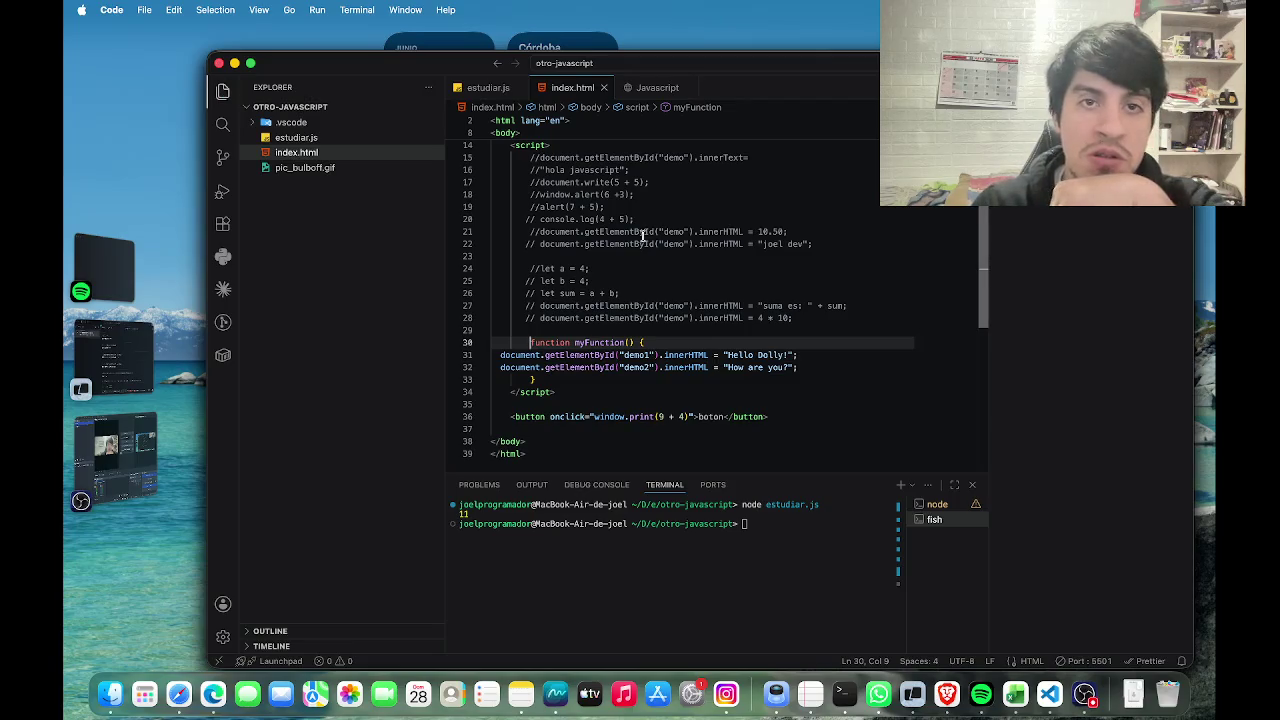
# Reload the page preview to check it, then return to the W3Schools browser.
pyautogui.click(650, 88)
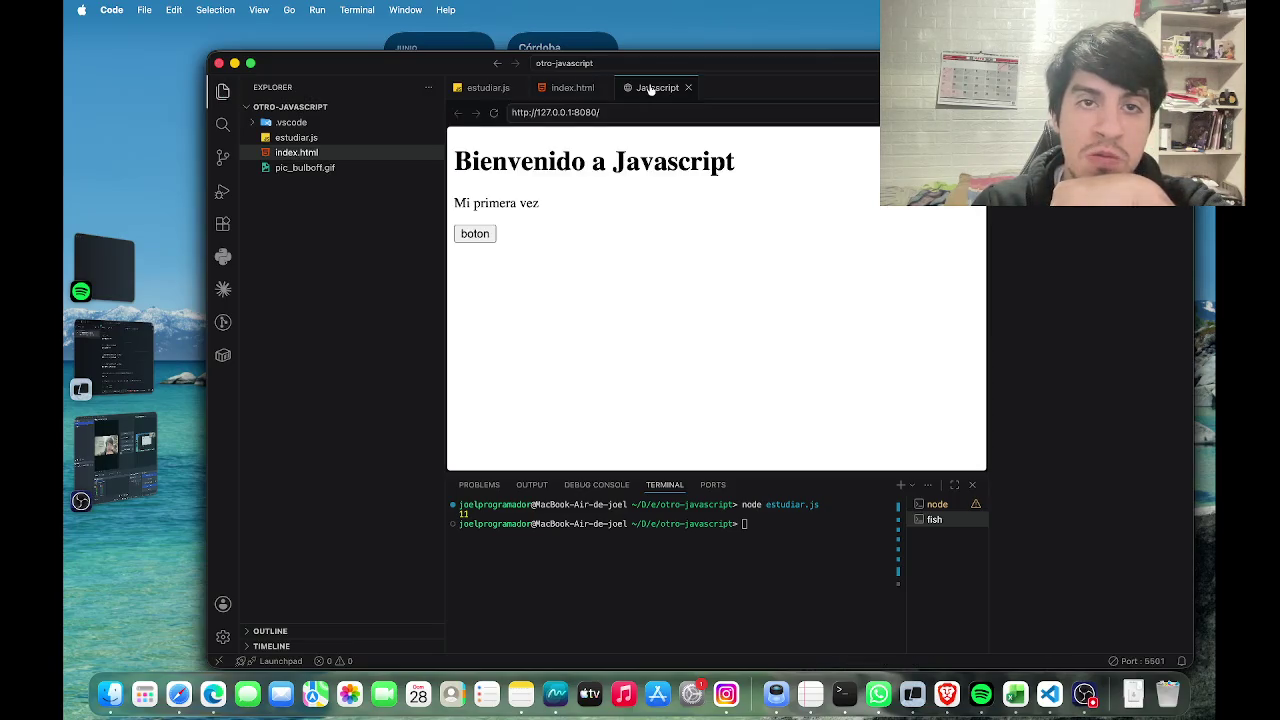
pyautogui.click(494, 113)
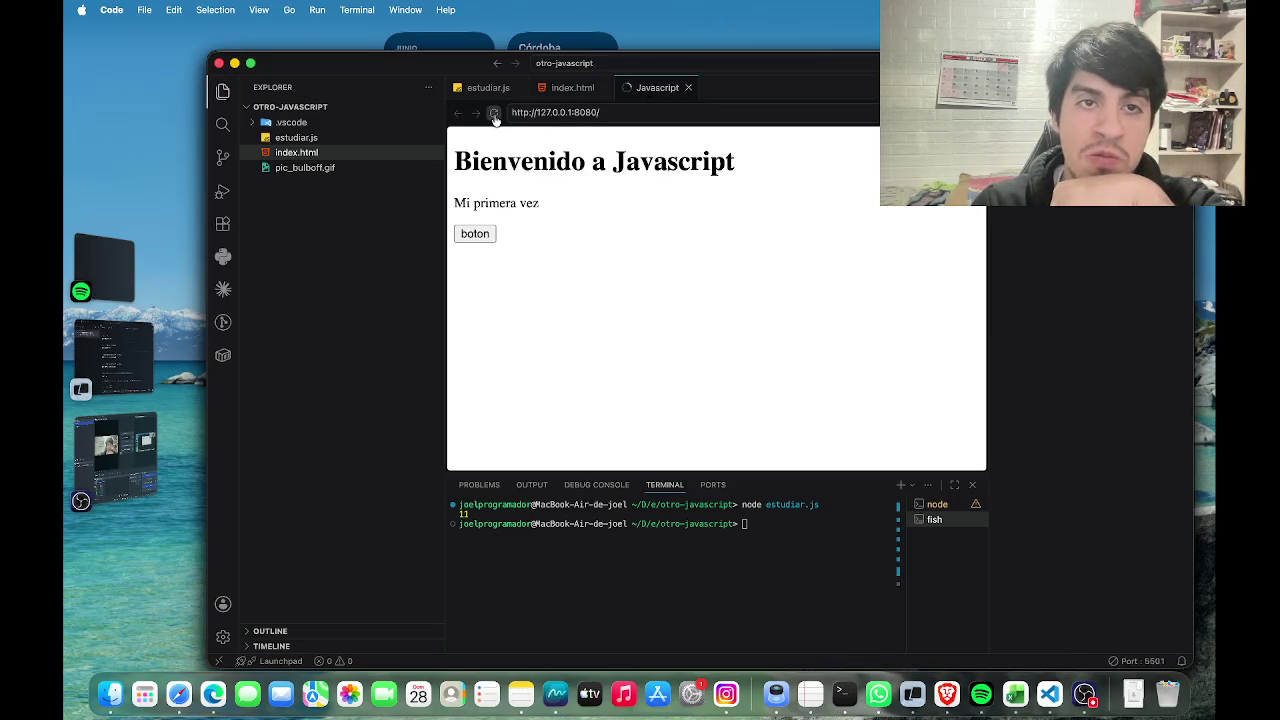
pyautogui.click(574, 92)
pyautogui.scroll(5, 668, 370)
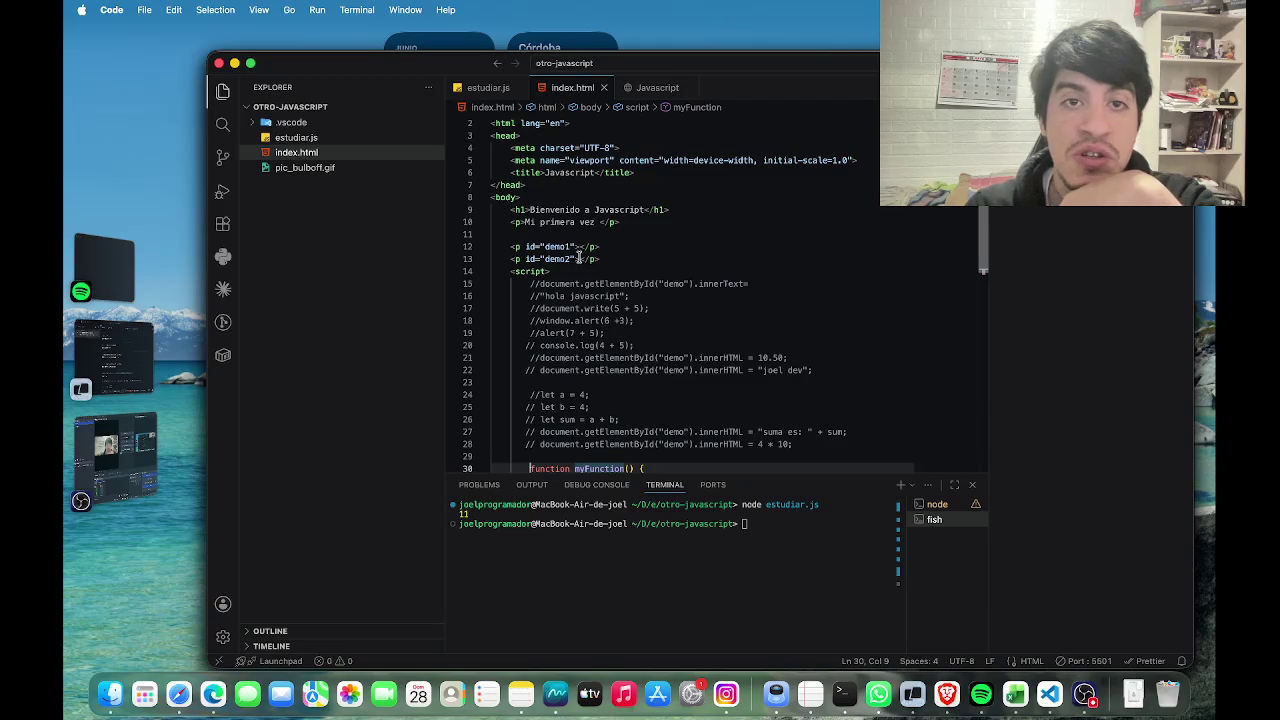
pyautogui.hotkey('ctrl', 'Right')
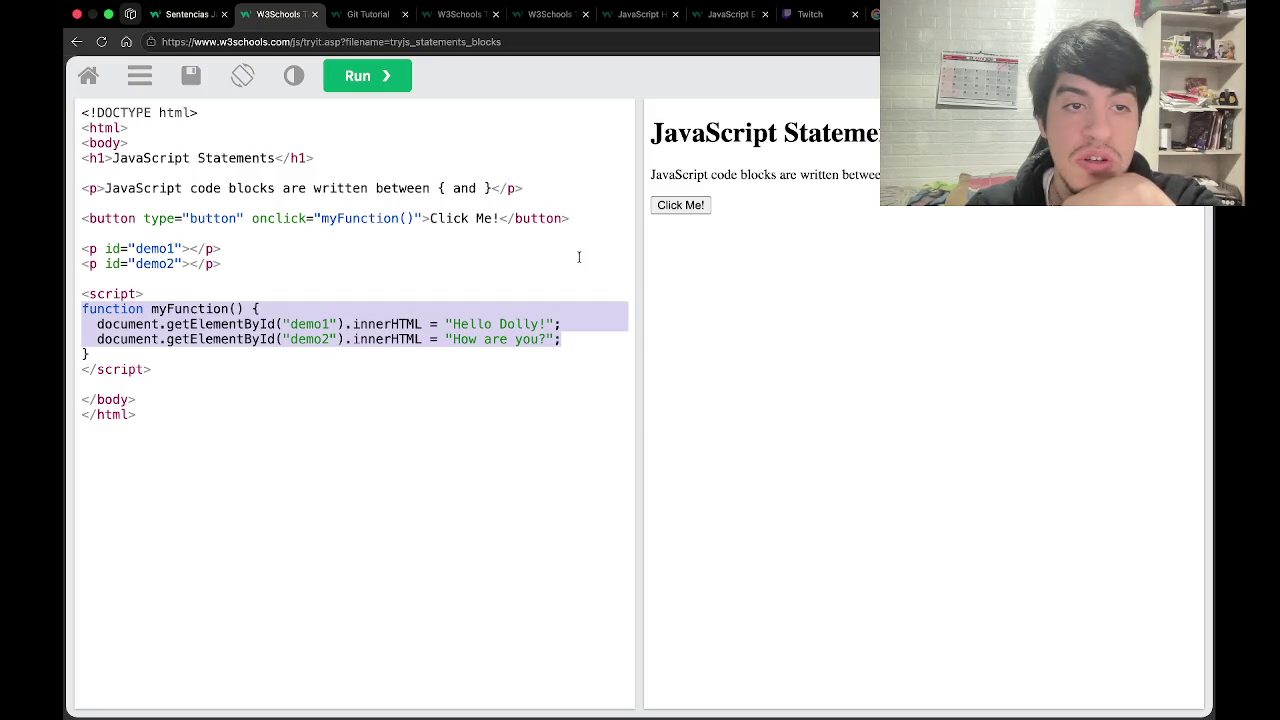
# Close the Tryit tab and go from the statements page's keyword table to the reserved words reference.
pyautogui.hscroll(-3, 578, 257)
pyautogui.press('super+w')
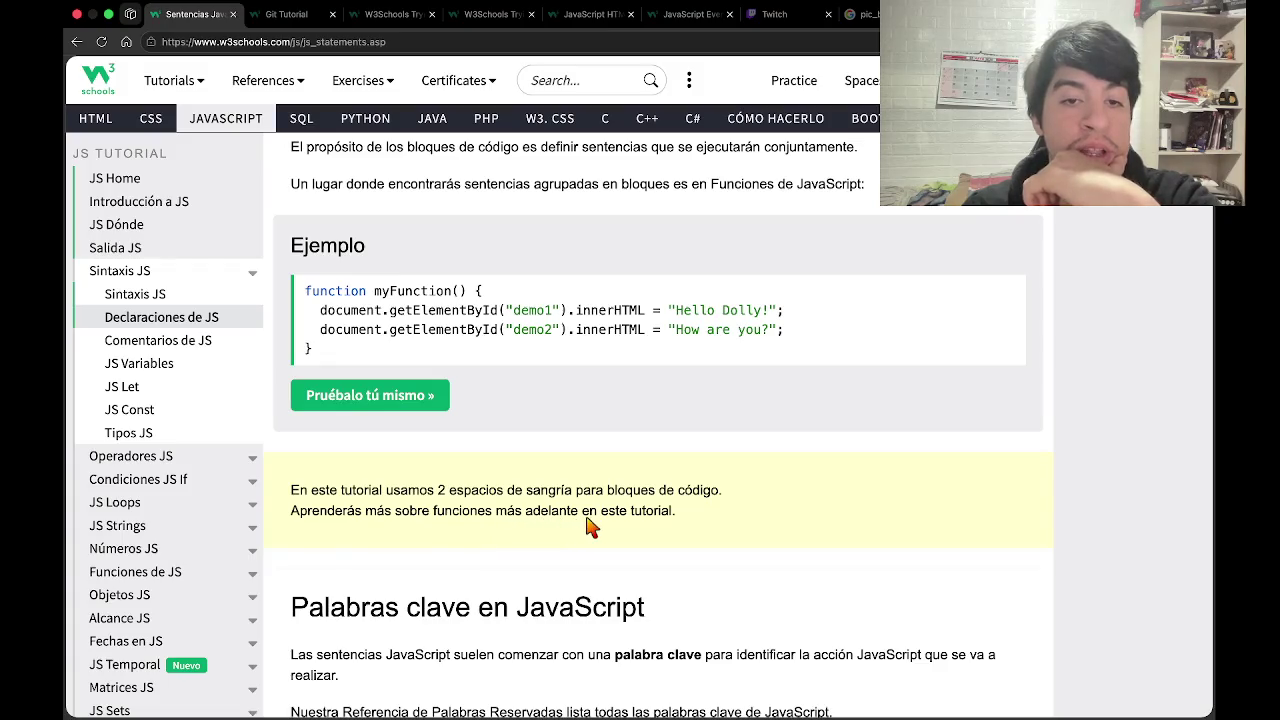
pyautogui.scroll(-5, 640, 530)
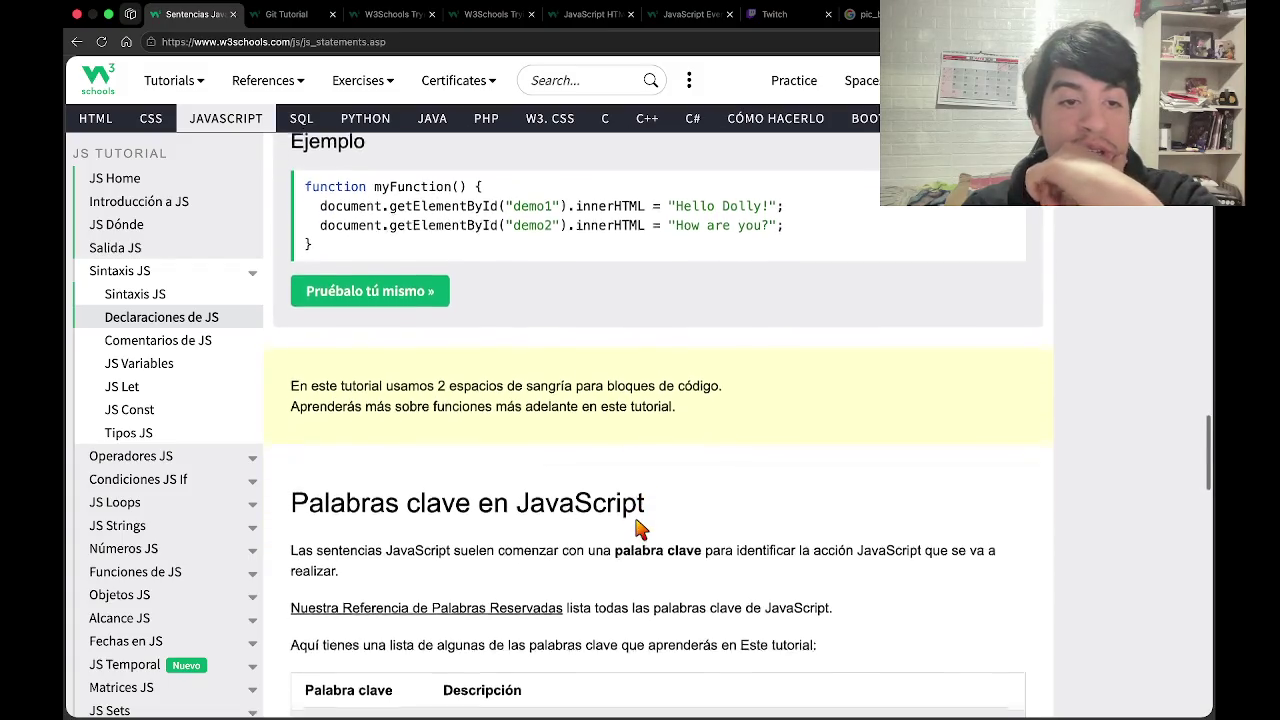
pyautogui.scroll(-3, 636, 530)
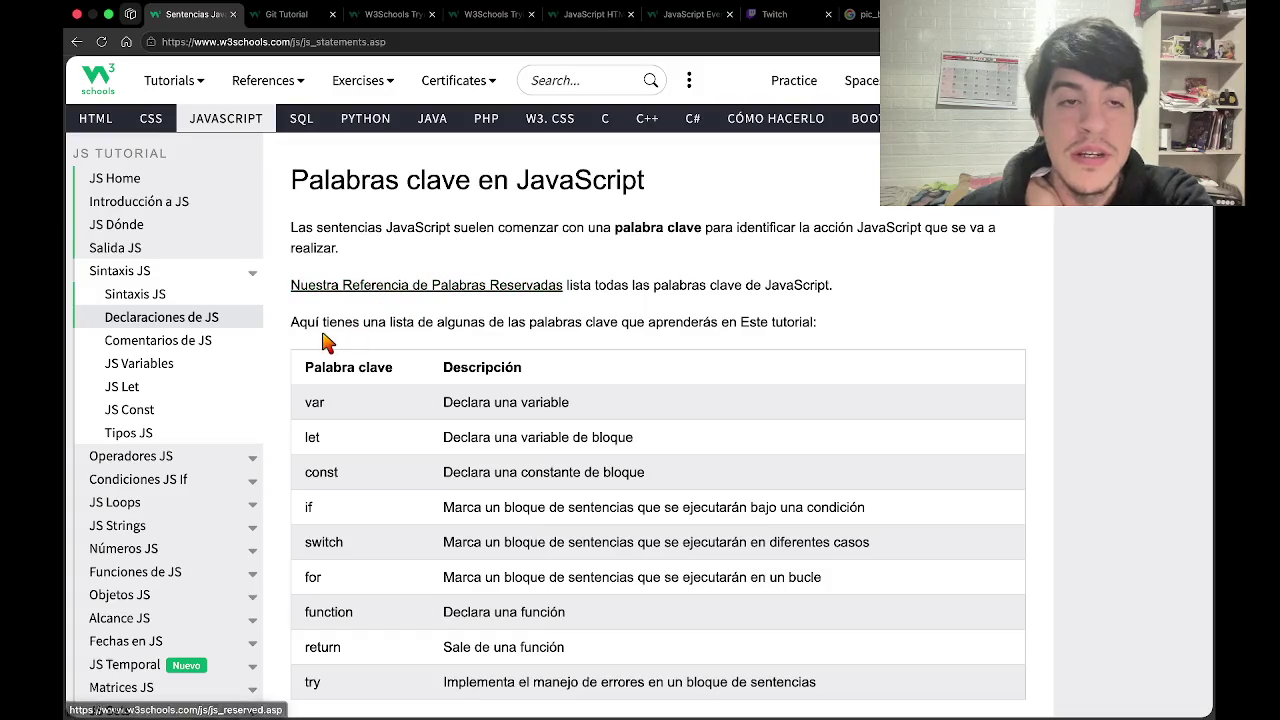
pyautogui.click(356, 290)
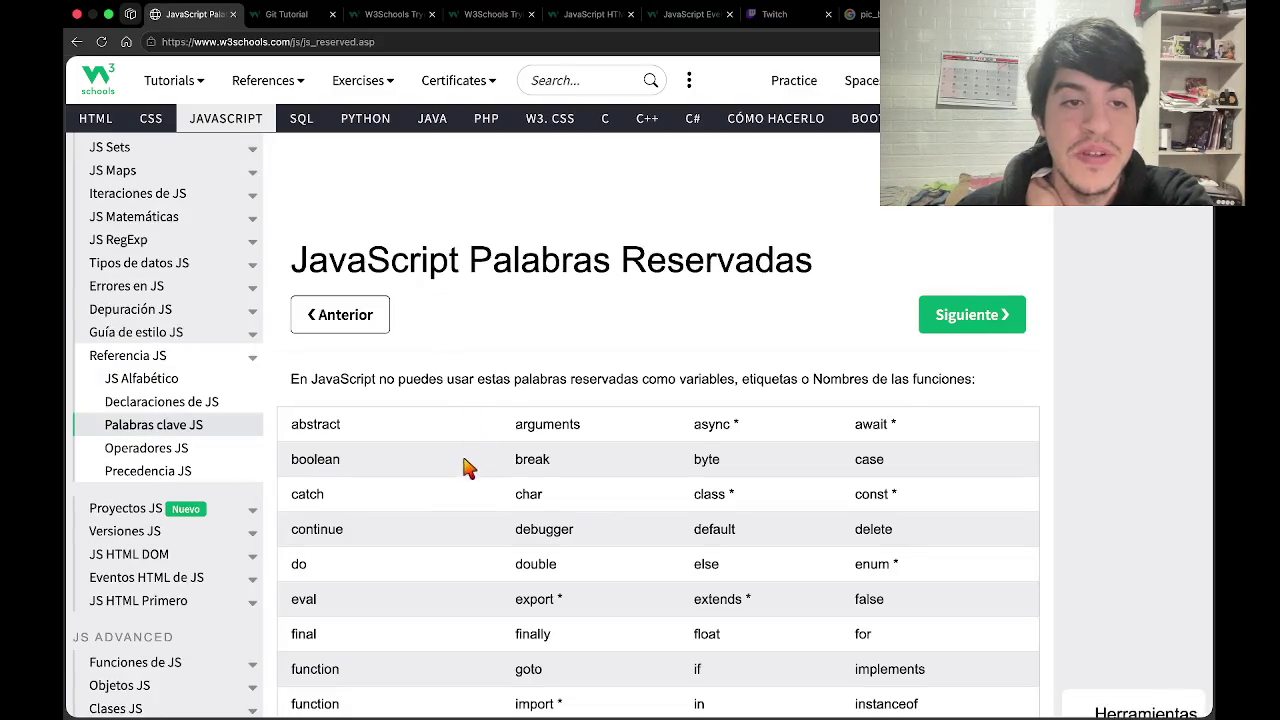
pyautogui.scroll(-2, 452, 492)
pyautogui.scroll(-2, 452, 492)
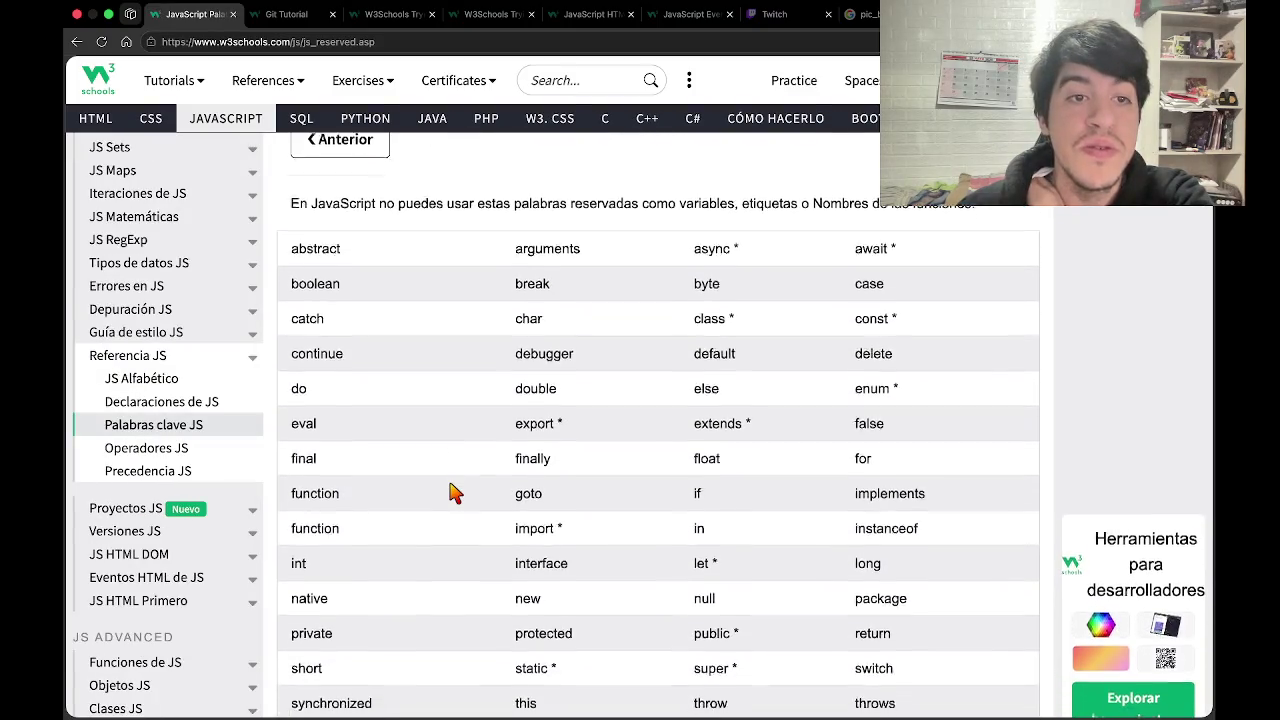
pyautogui.scroll(-2, 452, 492)
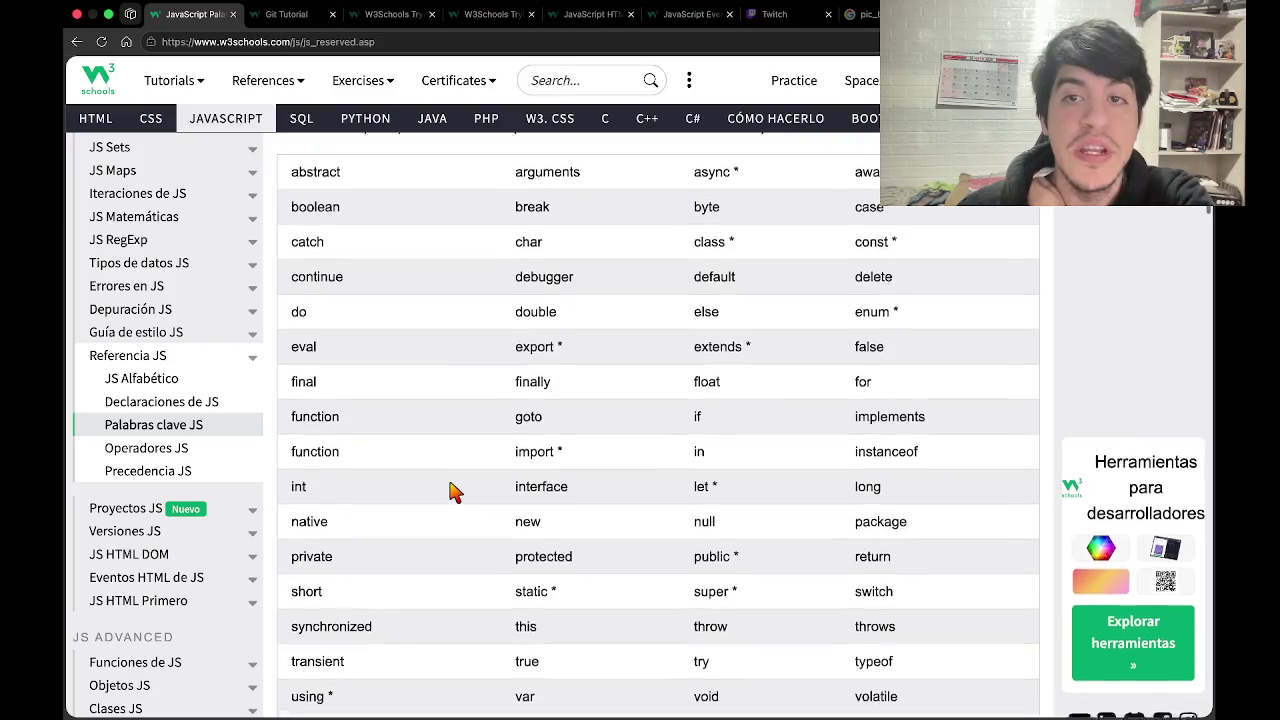
pyautogui.scroll(-2, 452, 492)
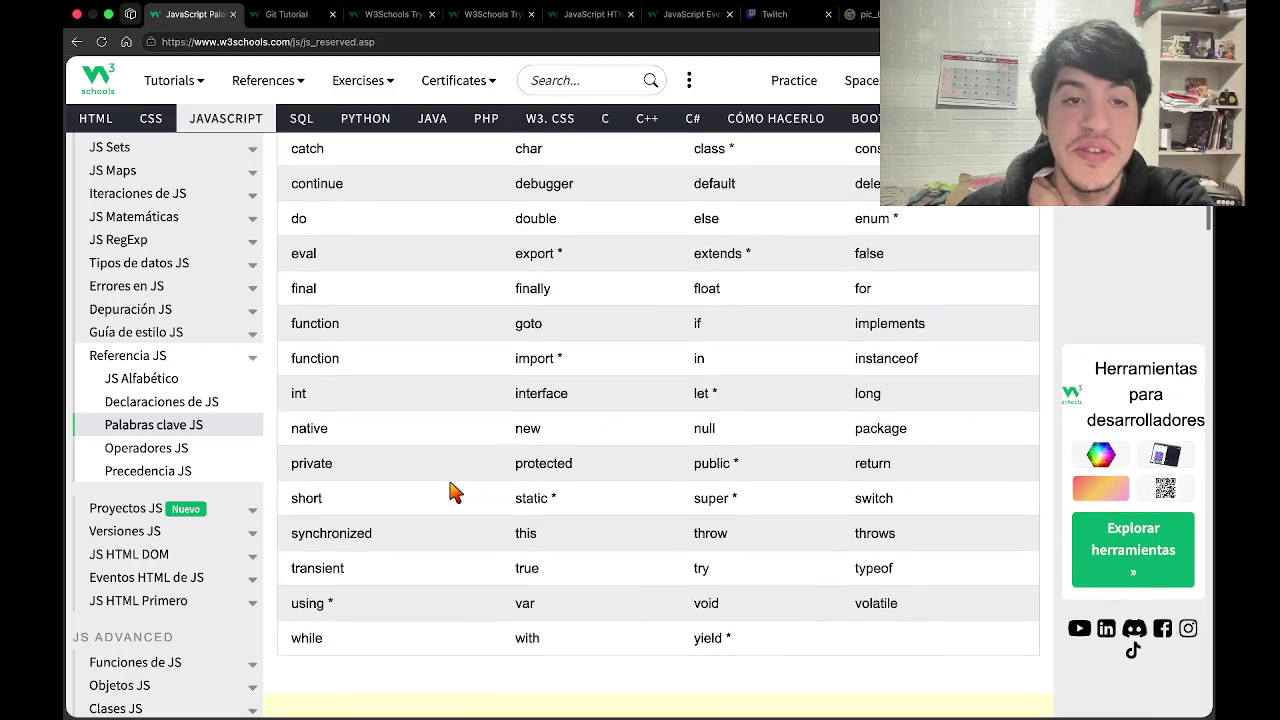
pyautogui.scroll(7, 452, 492)
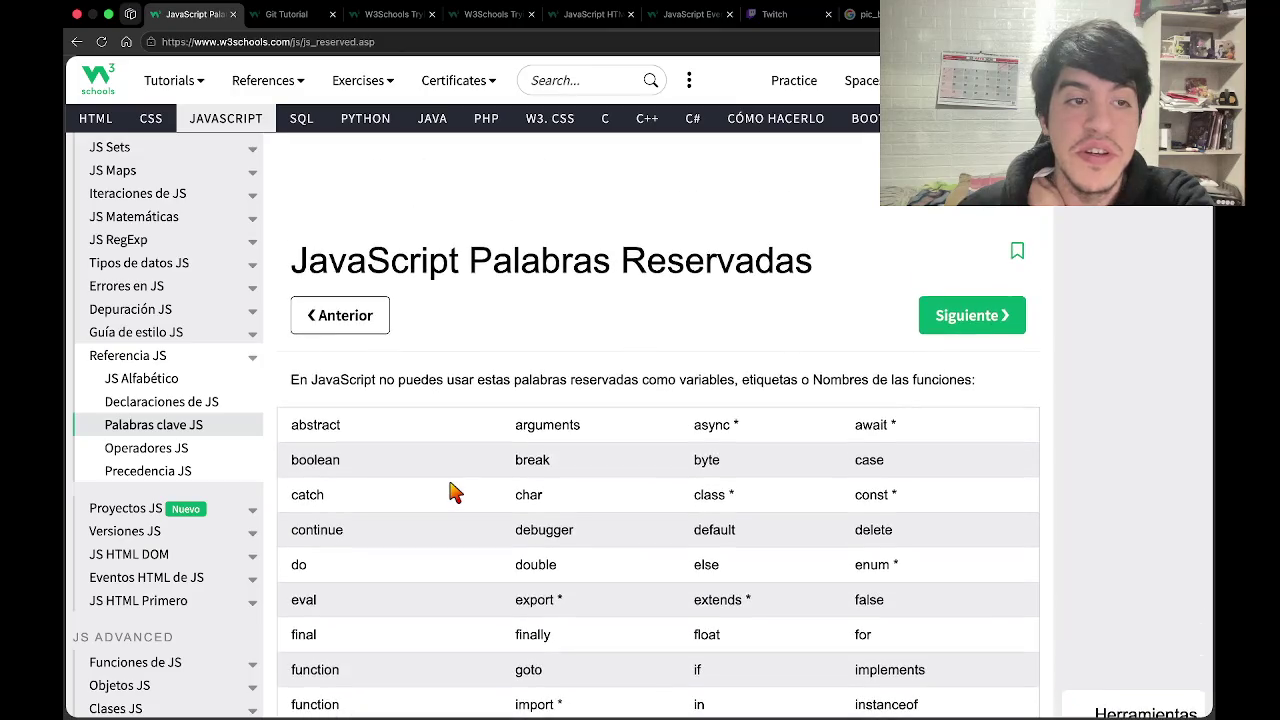
pyautogui.press('super+bracketleft')
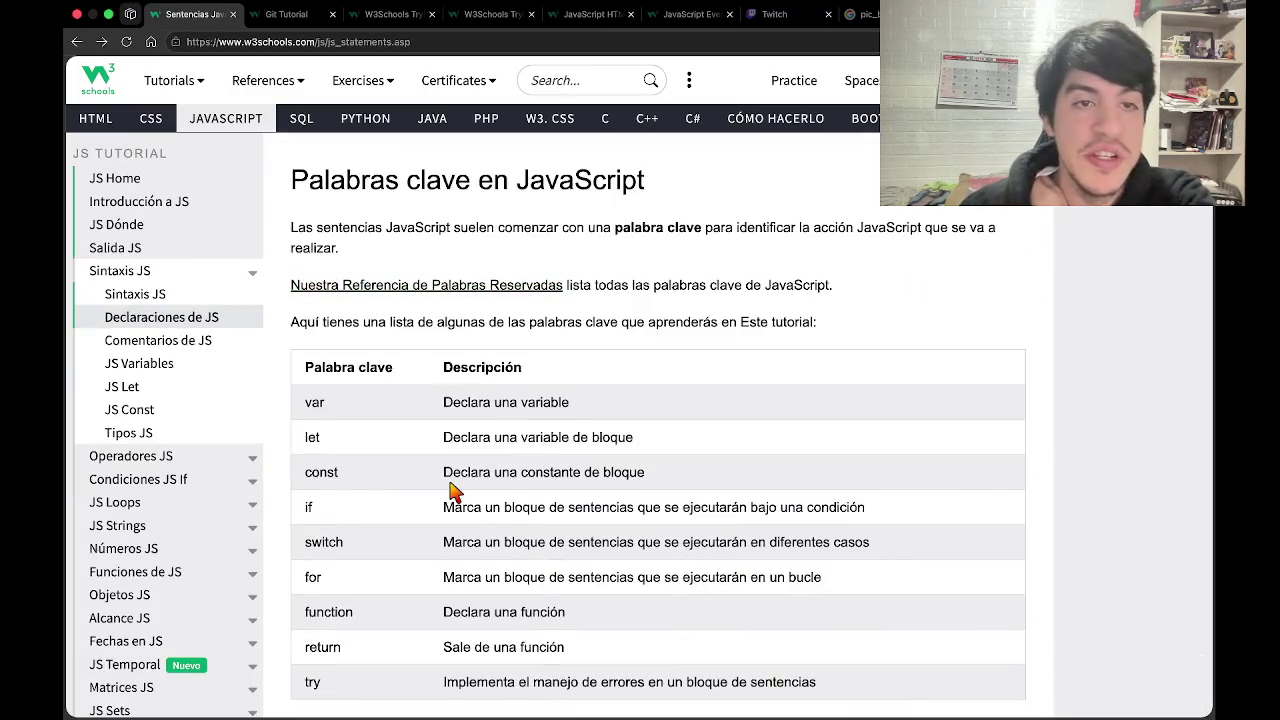
# Scroll the JS Statements page past the keyword table down to the Ejercicio box.
pyautogui.scroll(-1, 452, 492)
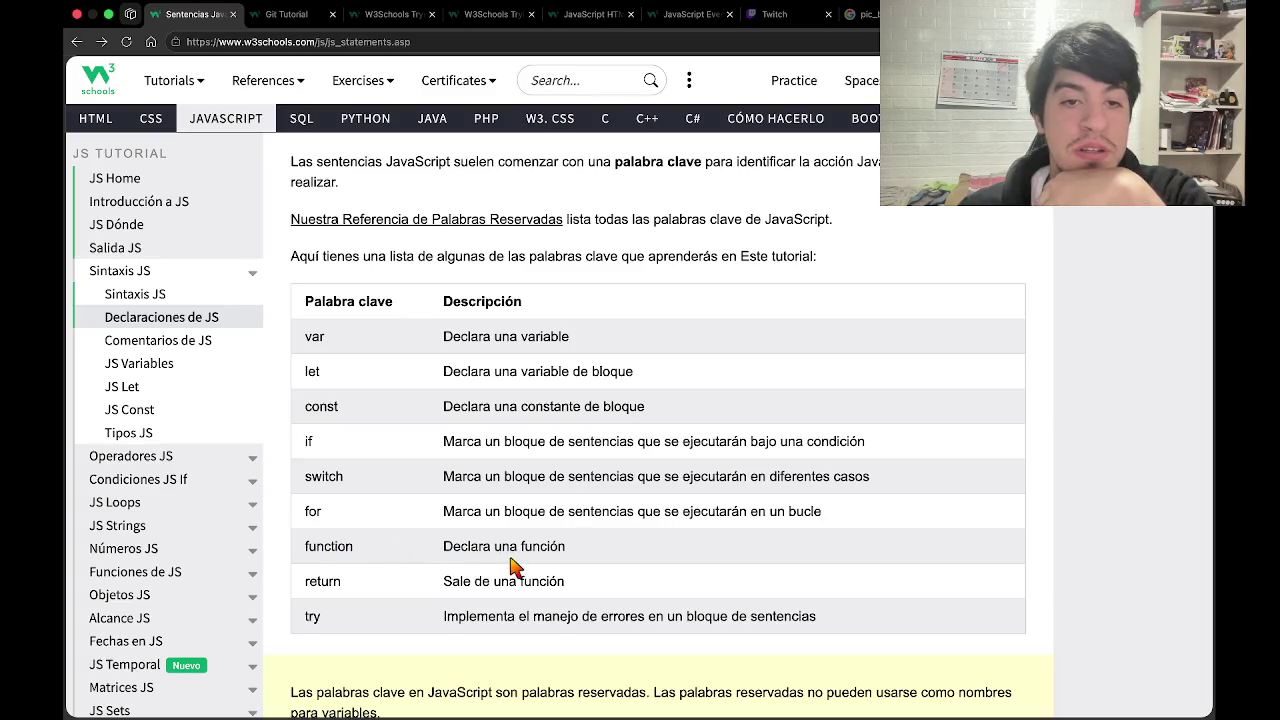
pyautogui.scroll(-2, 547, 565)
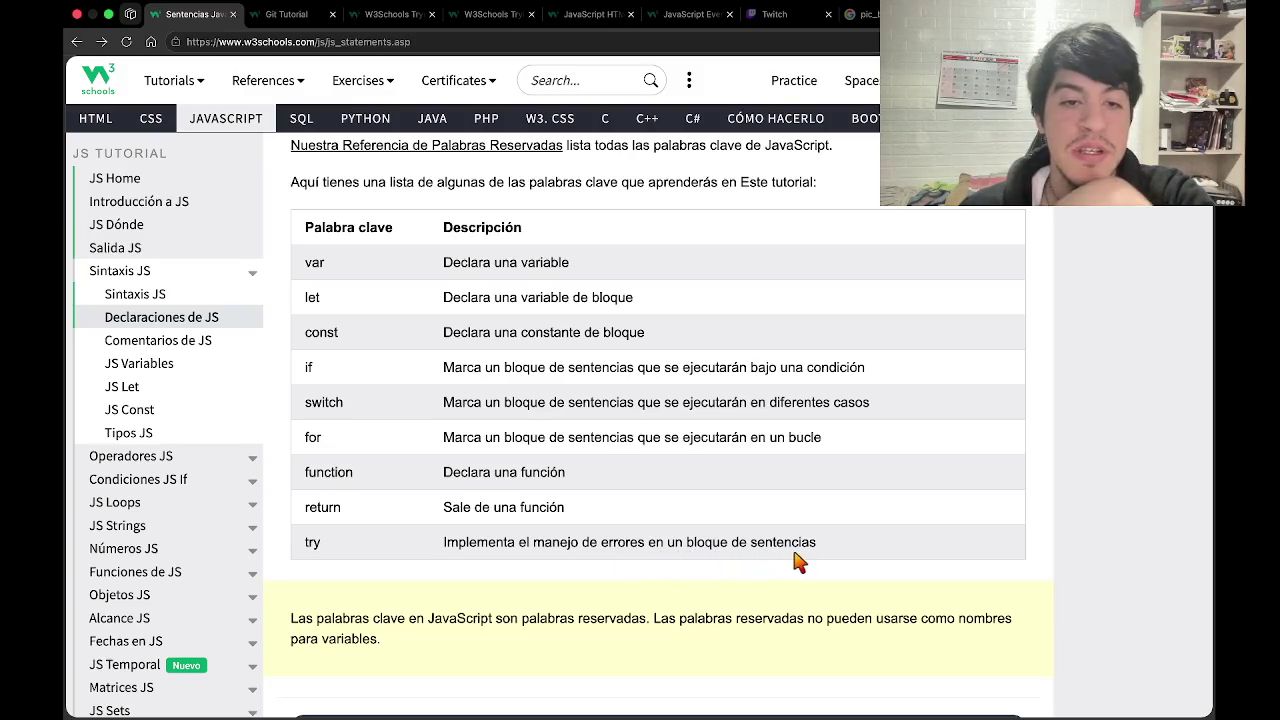
pyautogui.scroll(-5, 800, 562)
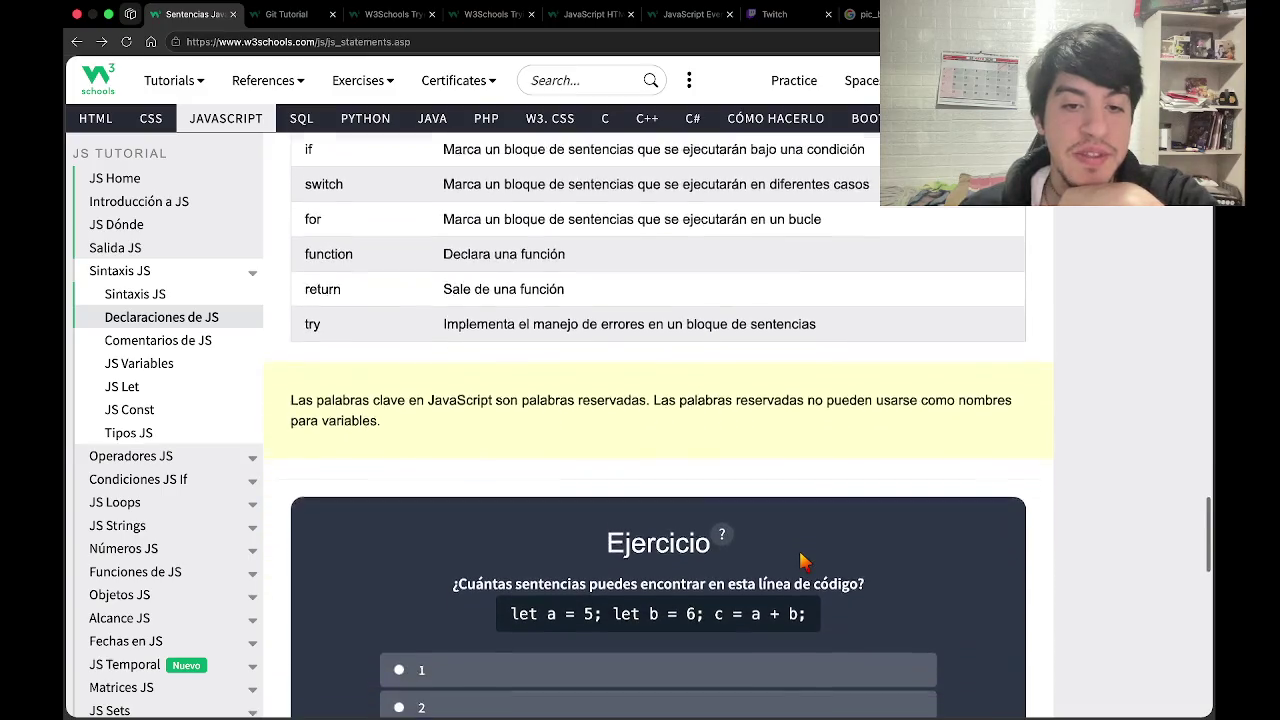
# Submit 2 as the statement count in the Ejercicio, getting Wrong Answer.
pyautogui.scroll(-2, 514, 451)
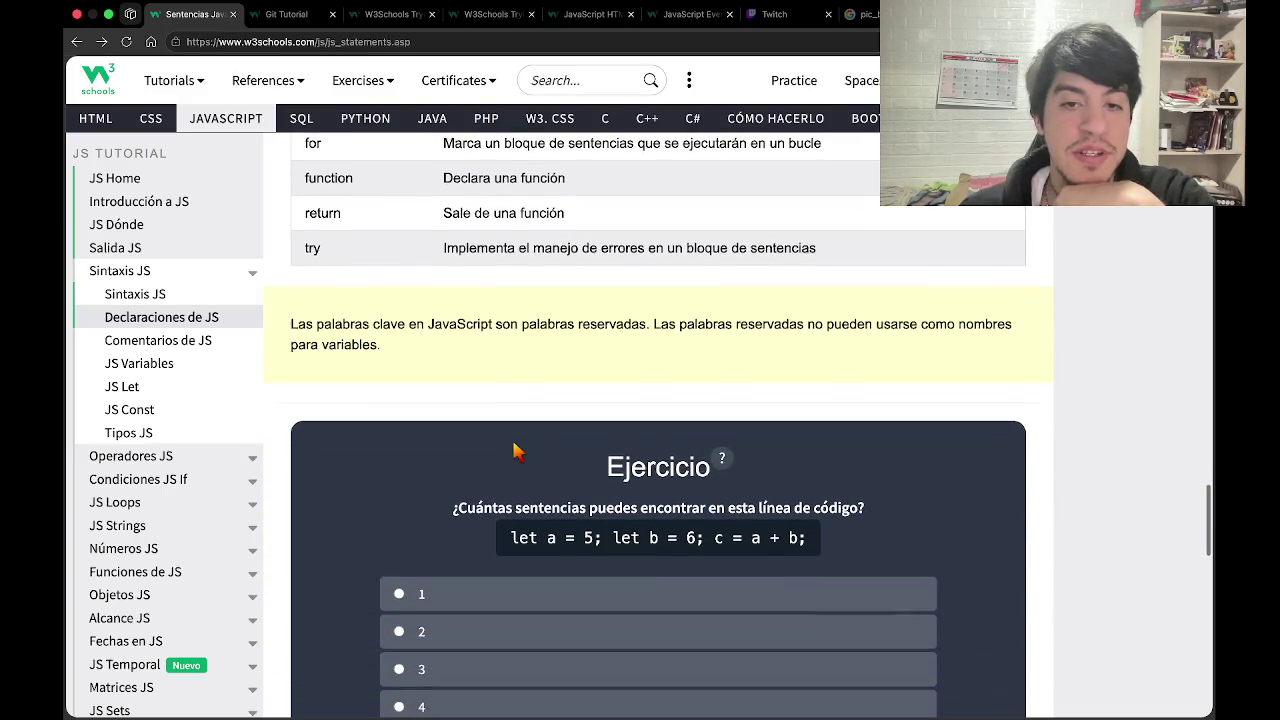
pyautogui.scroll(-1, 514, 451)
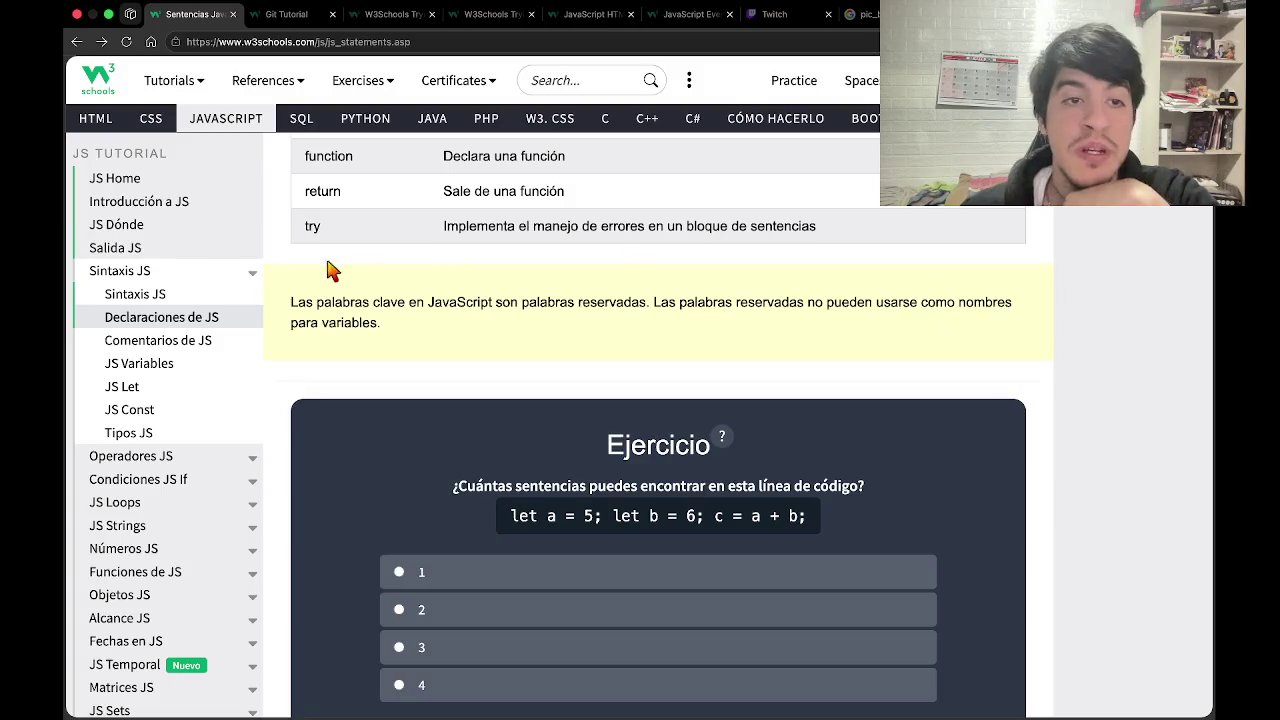
pyautogui.scroll(-3, 335, 346)
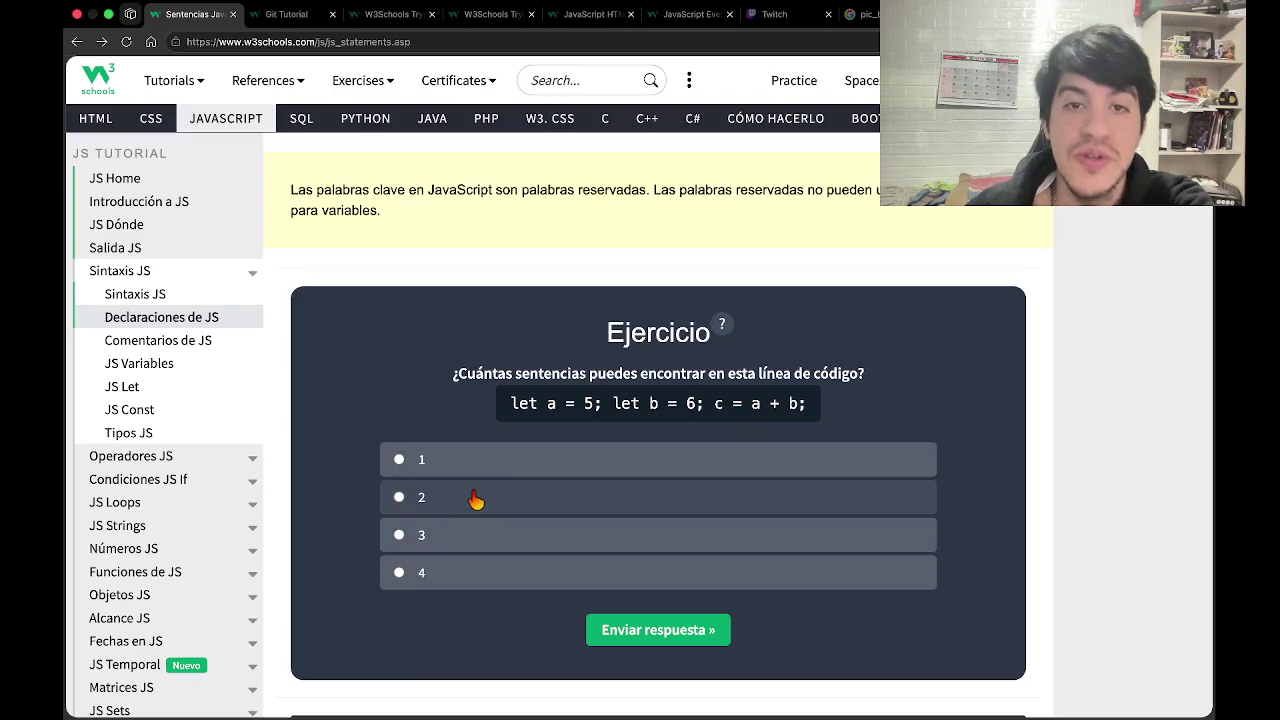
pyautogui.click(678, 642)
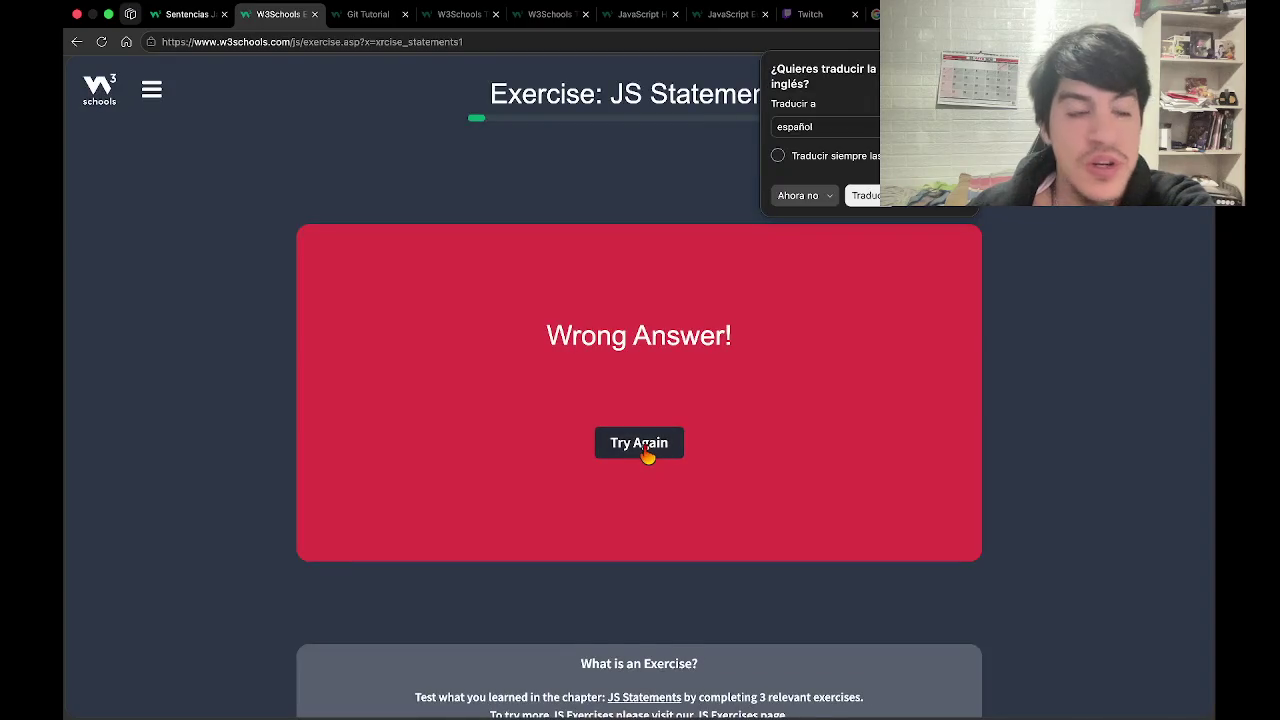
# Retry the statement-counting question and answer 3.
pyautogui.click(645, 452)
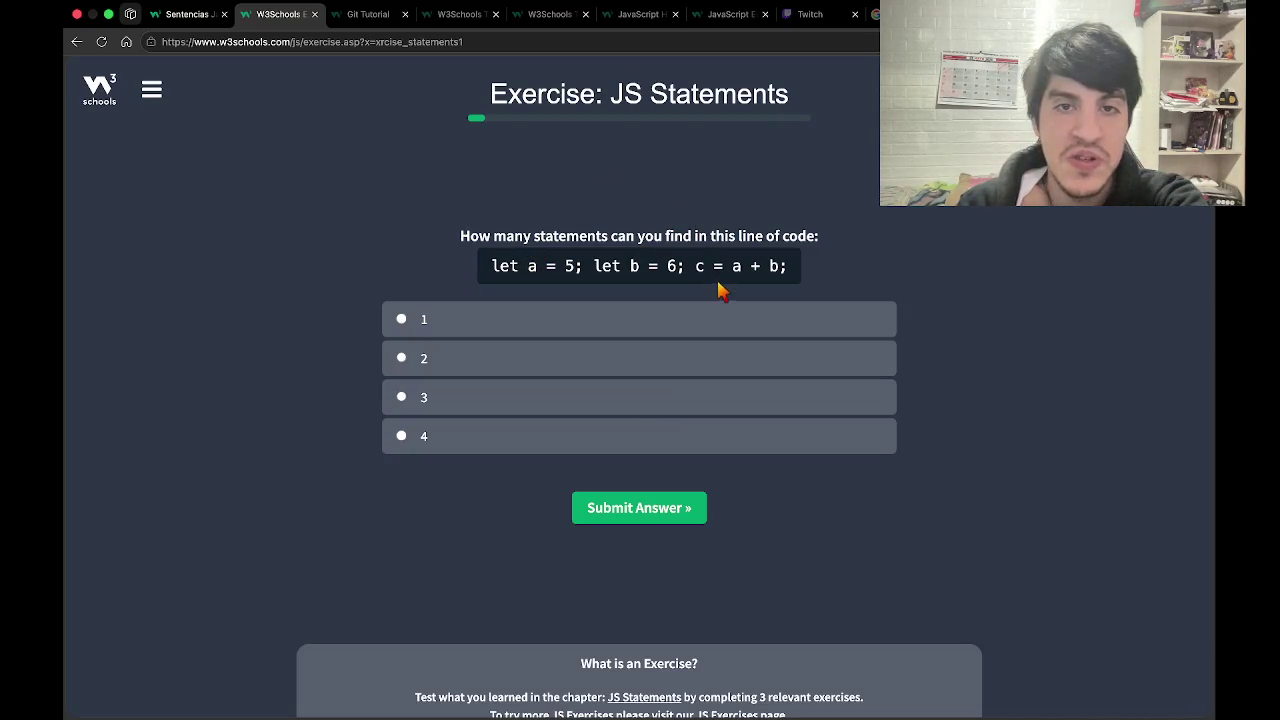
pyautogui.click(612, 400)
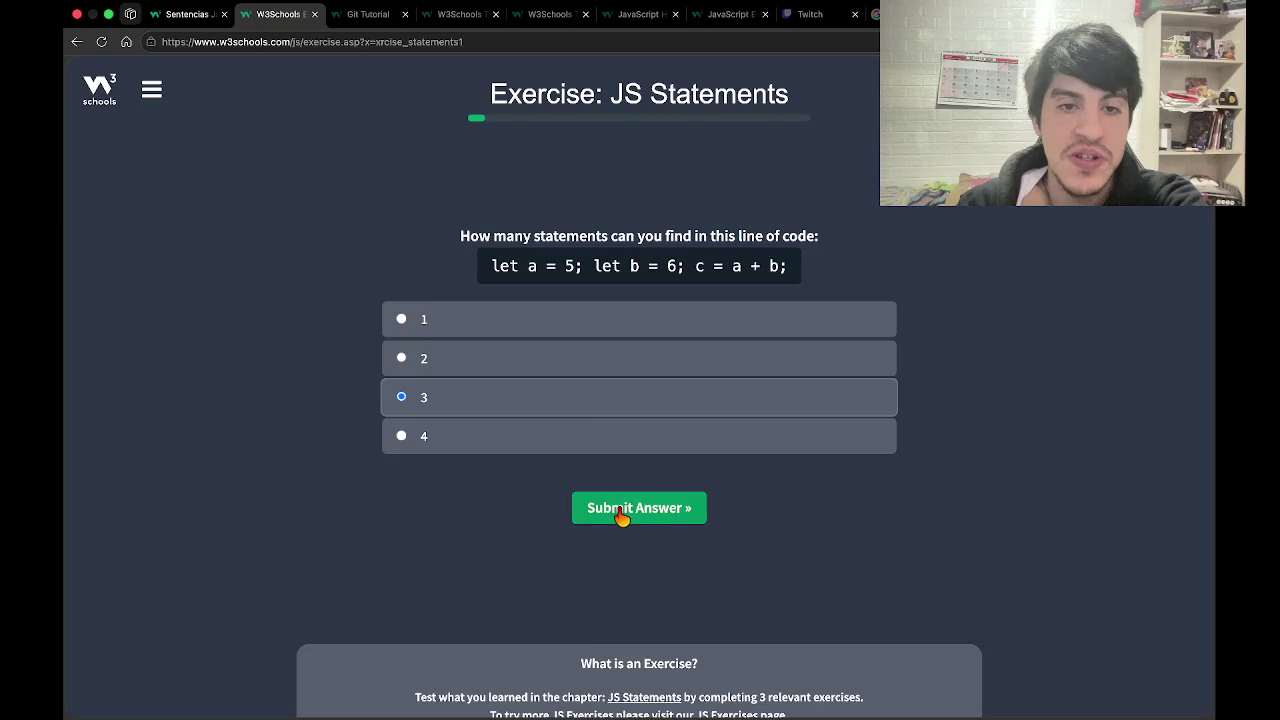
pyautogui.click(620, 510)
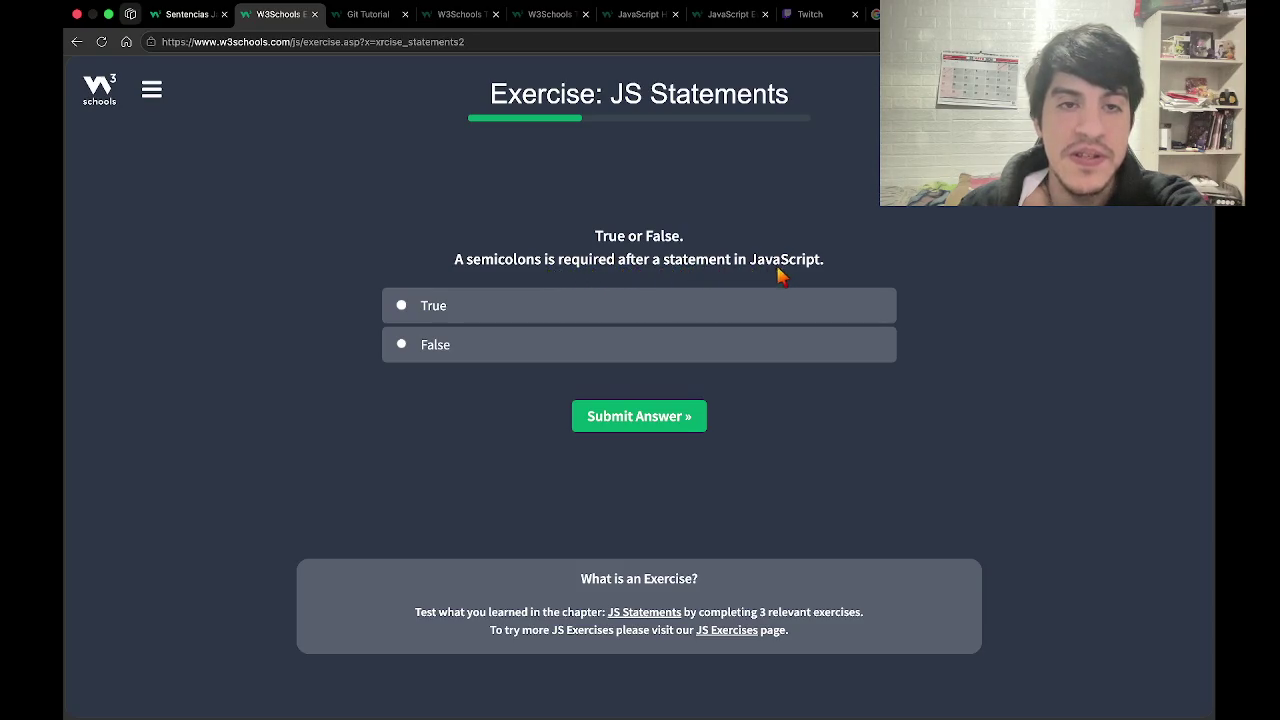
# Answer the semicolon question, True then False after a retry, and advance to the next question.
pyautogui.click(727, 320)
pyautogui.click(647, 417)
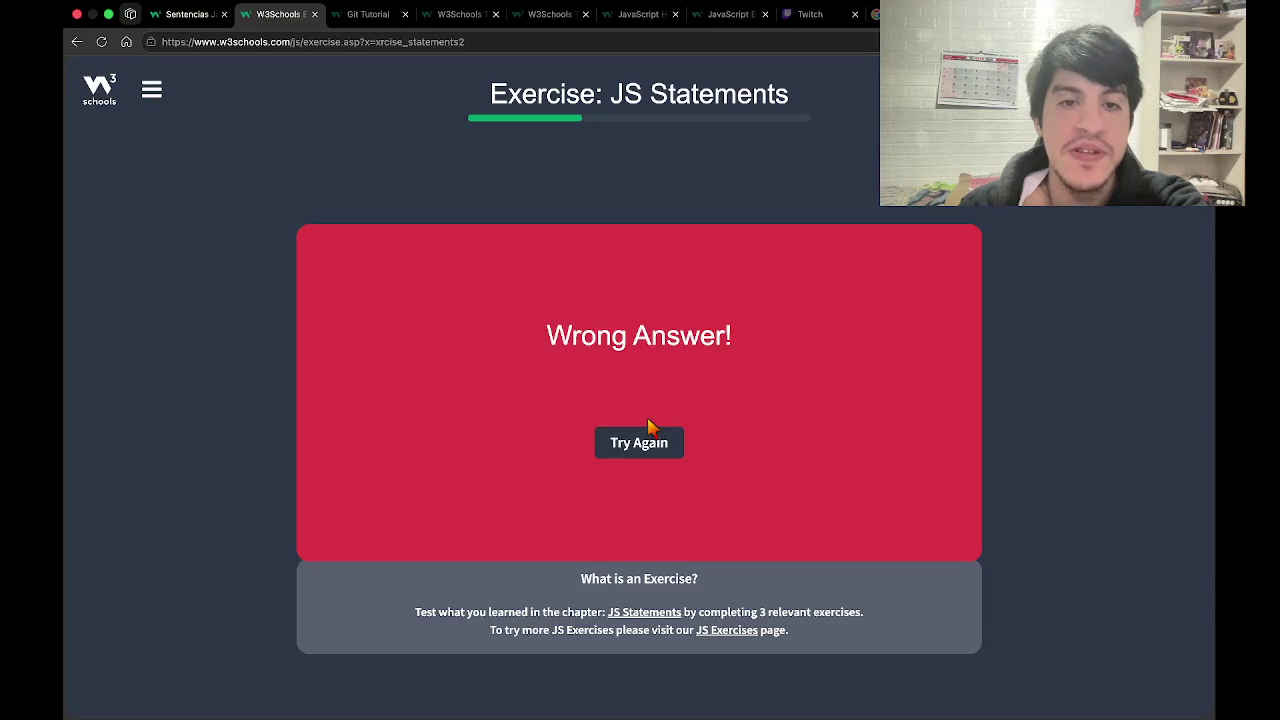
pyautogui.click(637, 450)
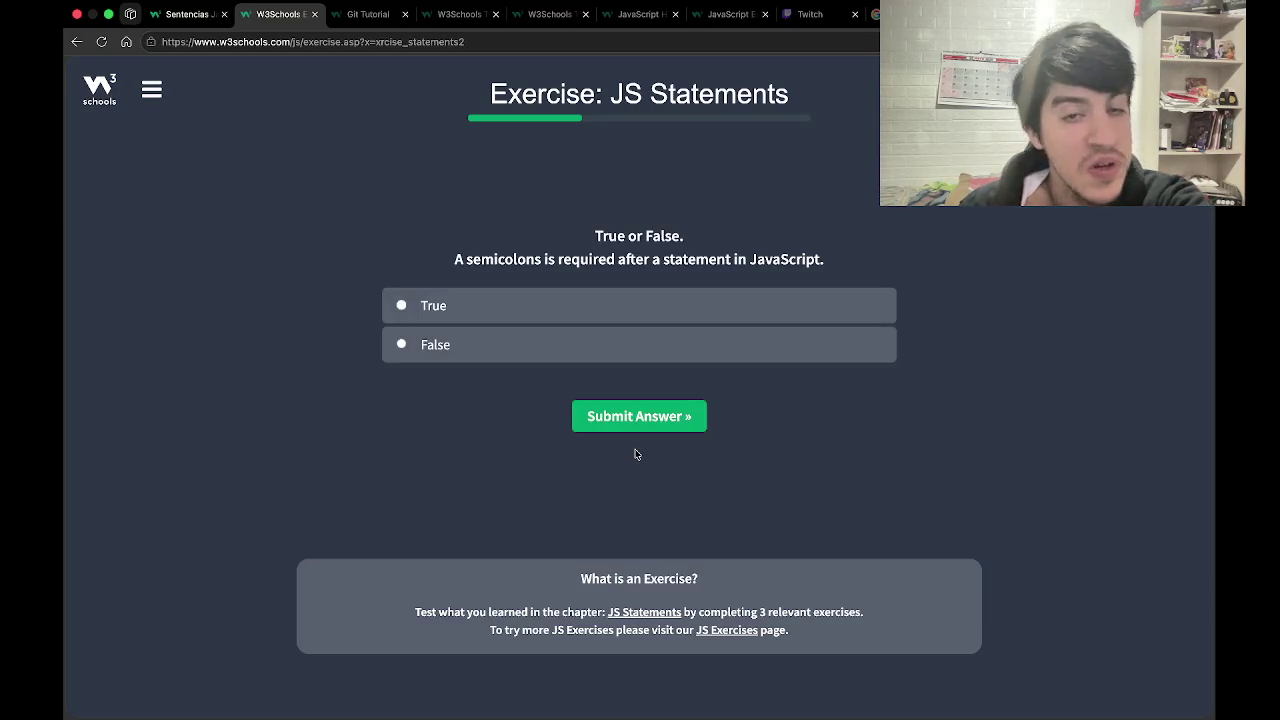
pyautogui.click(579, 362)
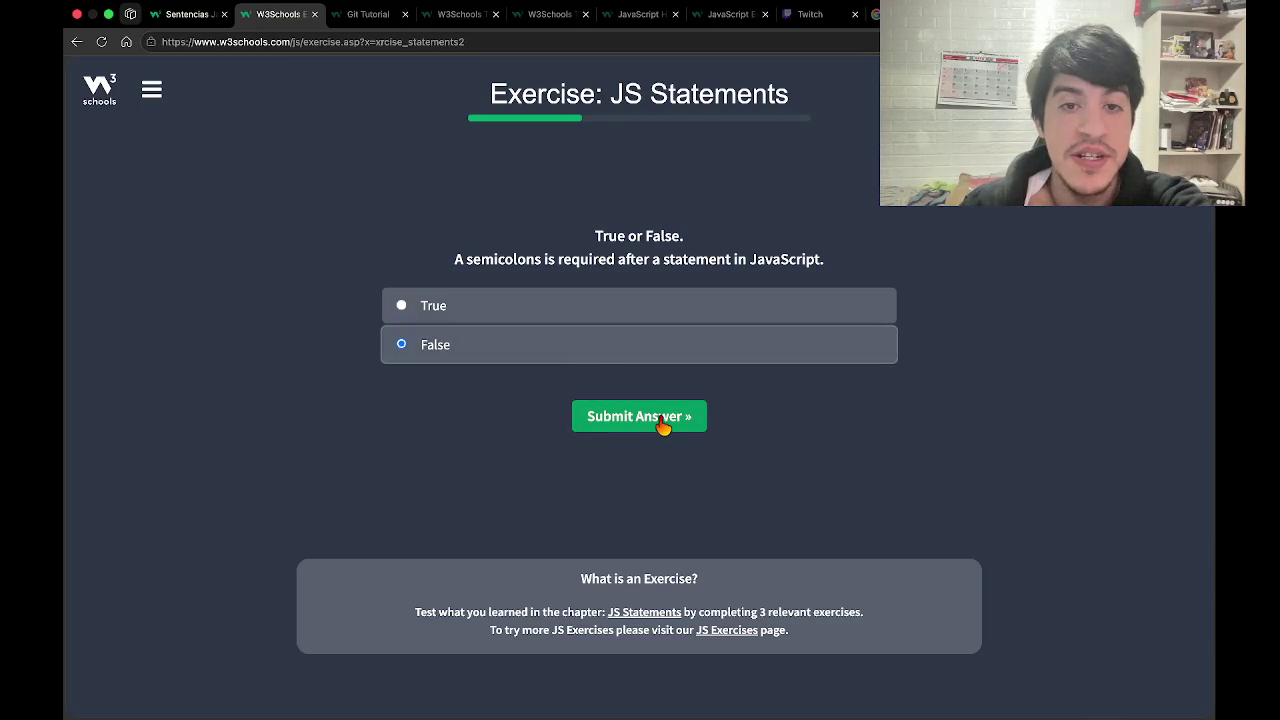
pyautogui.click(662, 422)
pyautogui.click(657, 448)
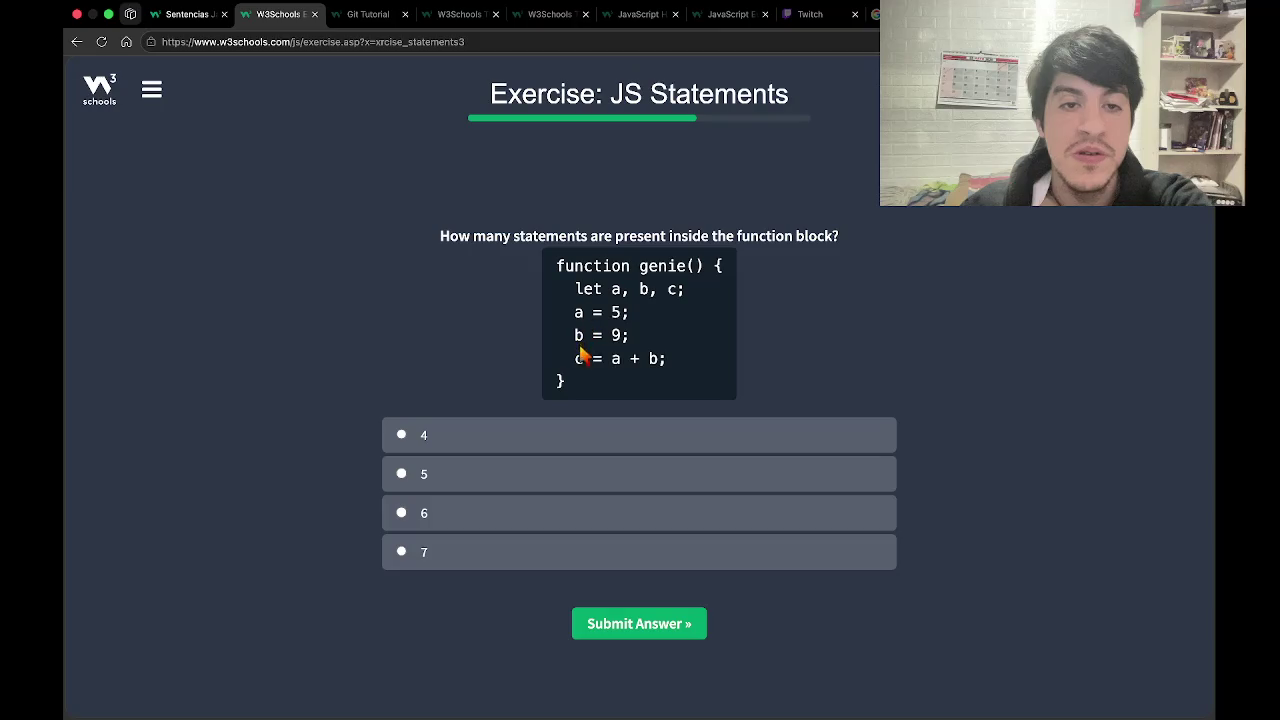
# Answer 5, then 4 after a retry, for the genie function block, and close the Congratulations popup.
pyautogui.click(527, 431)
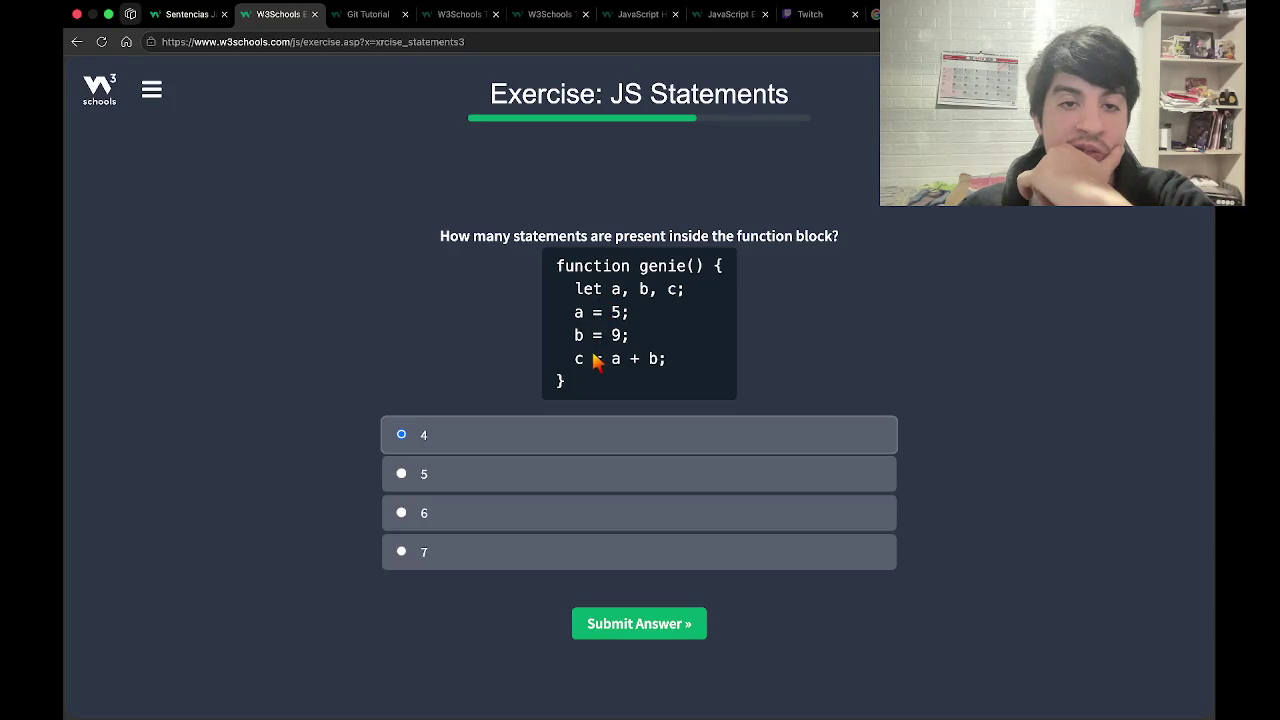
pyautogui.click(578, 487)
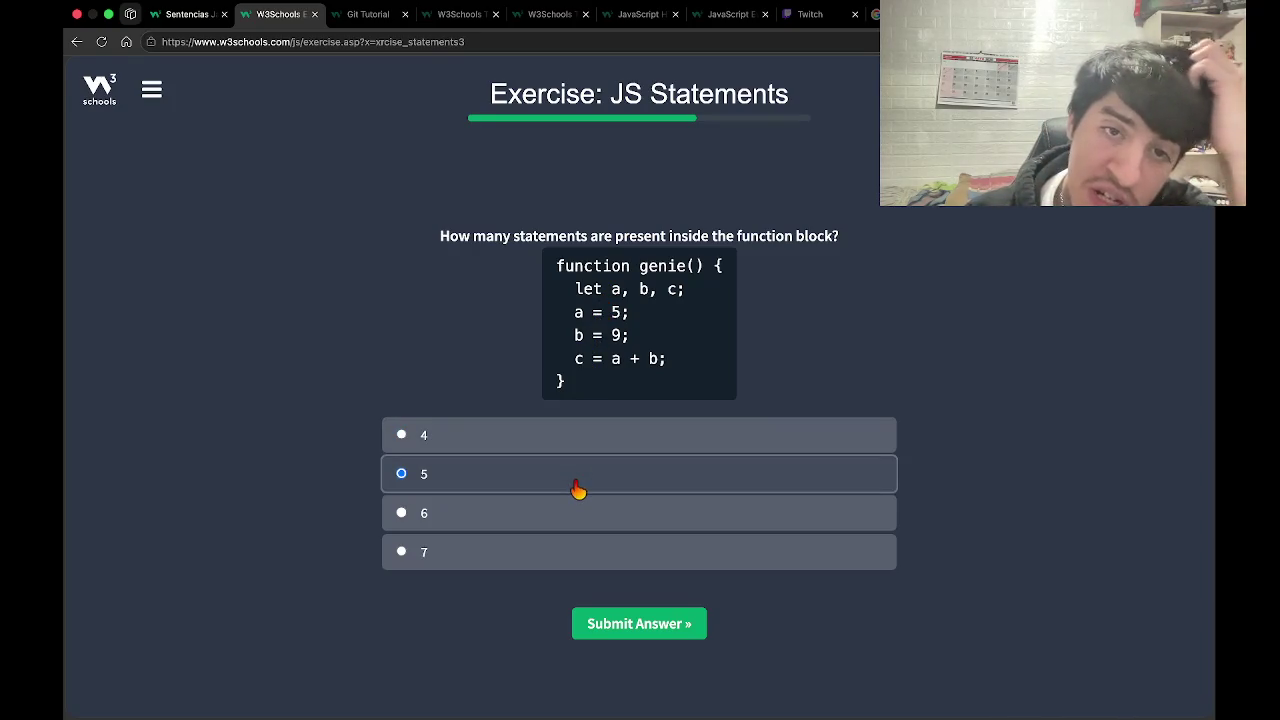
pyautogui.click(640, 619)
pyautogui.click(641, 457)
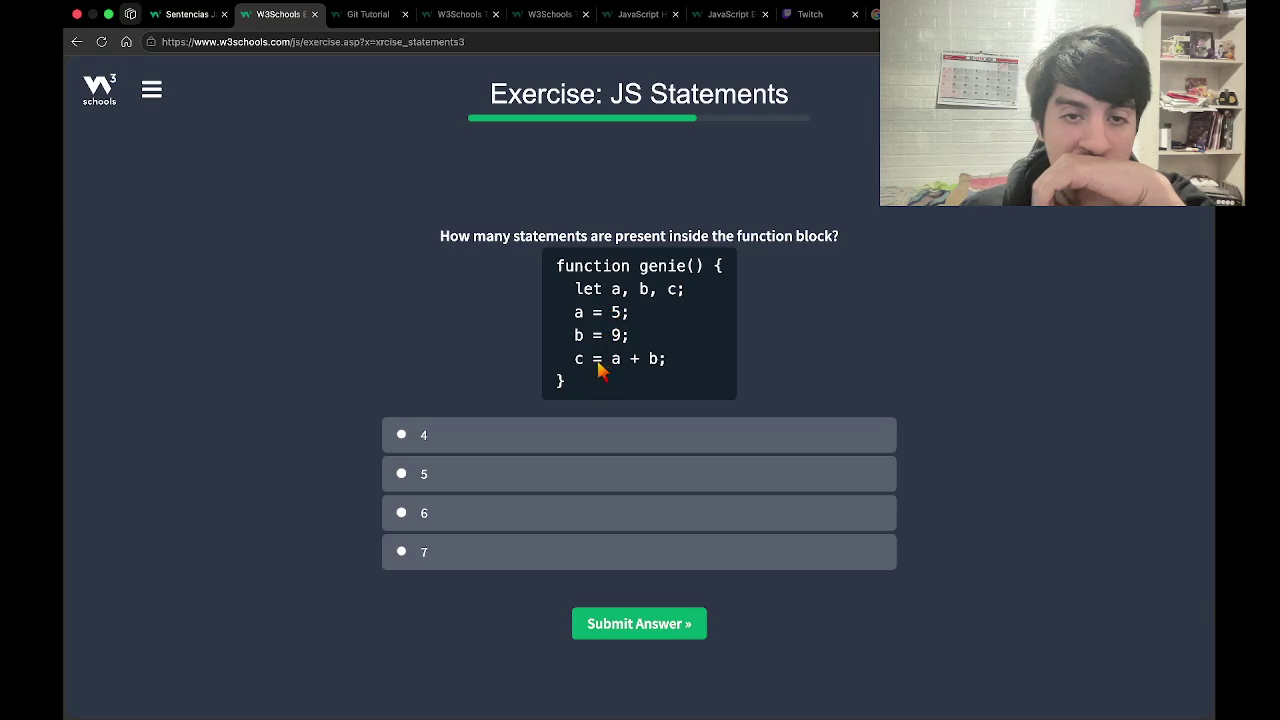
pyautogui.click(574, 440)
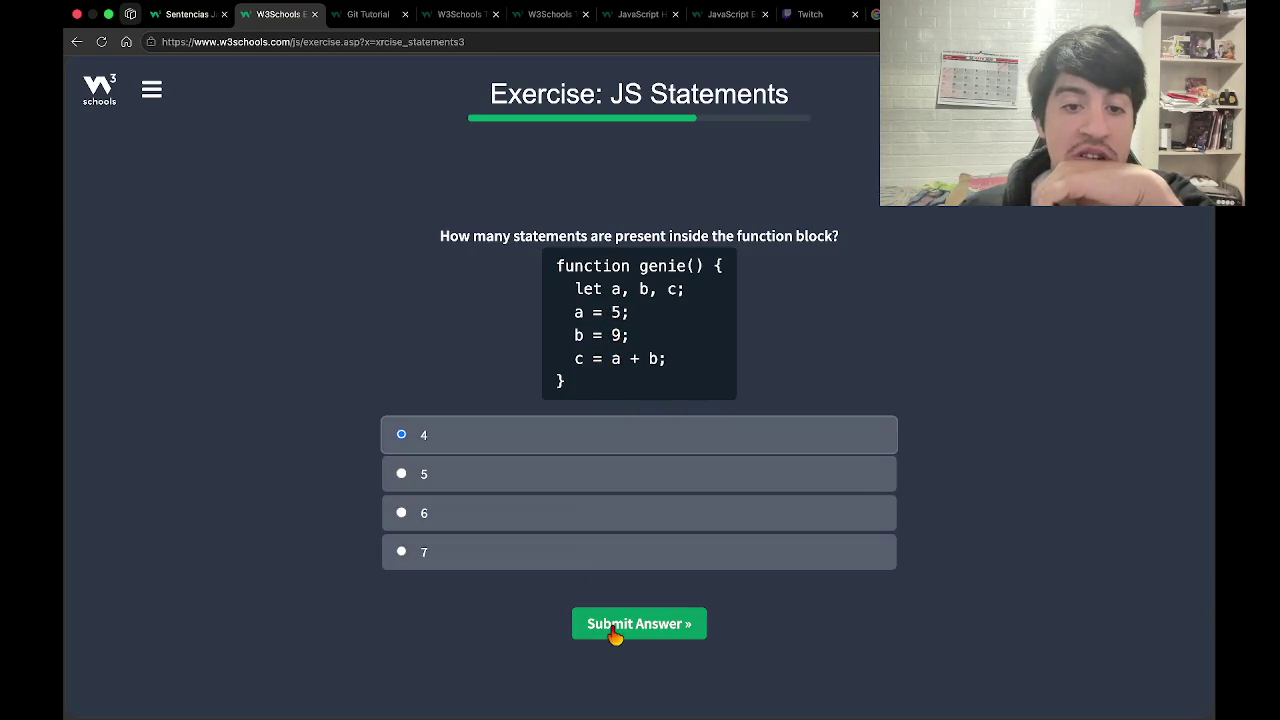
pyautogui.click(614, 634)
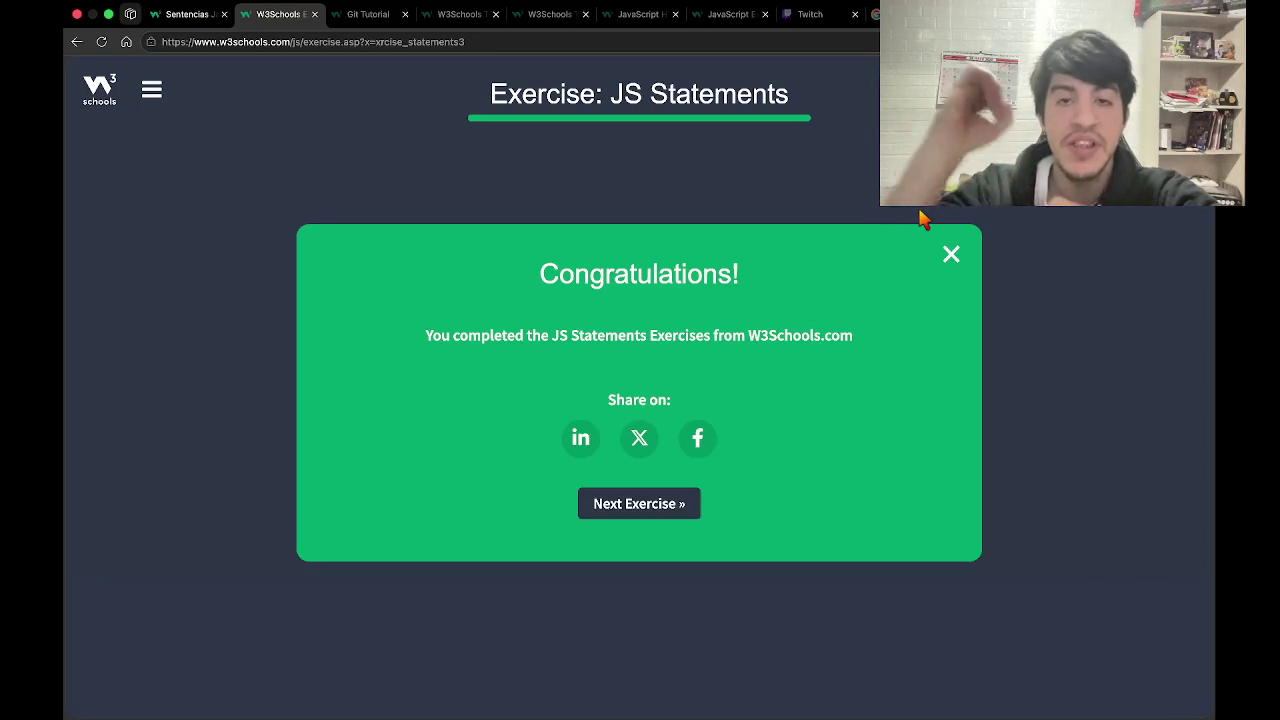
pyautogui.click(955, 257)
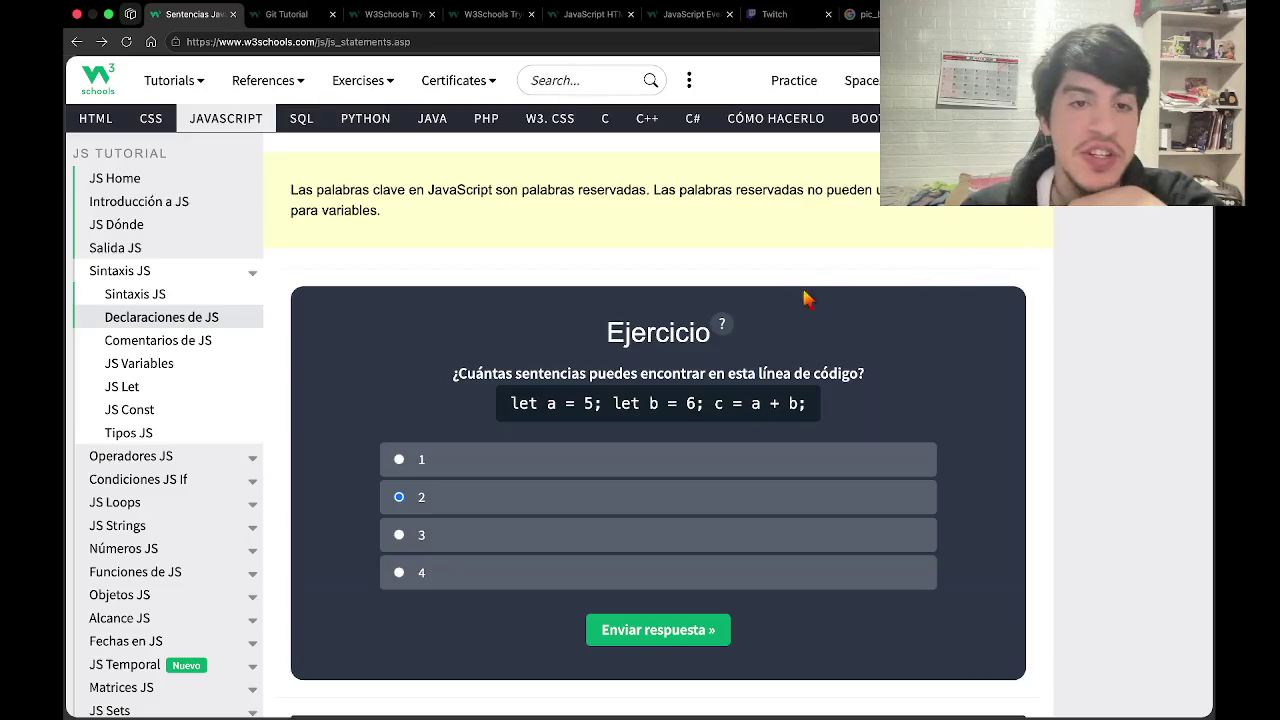
# Advance to the Comentarios en JavaScript lesson, read the single-line comments section, then switch to VS Code.
pyautogui.scroll(-7, 735, 393)
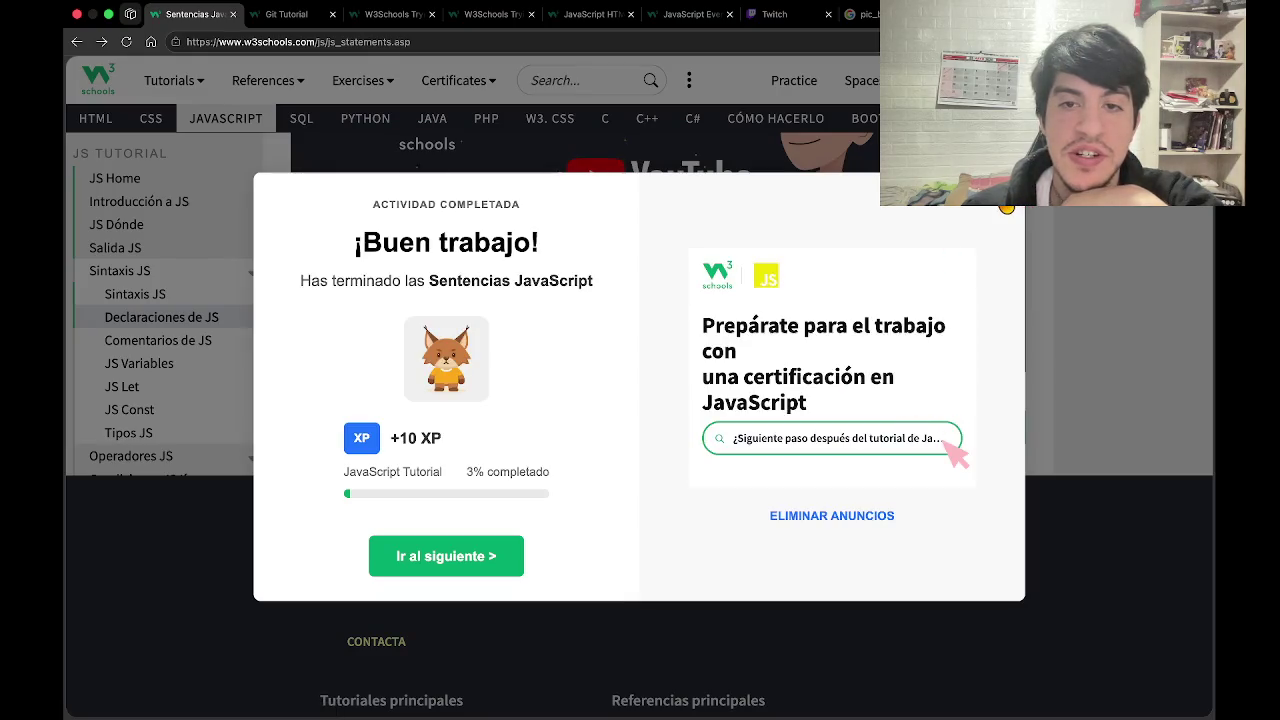
pyautogui.click(1006, 208)
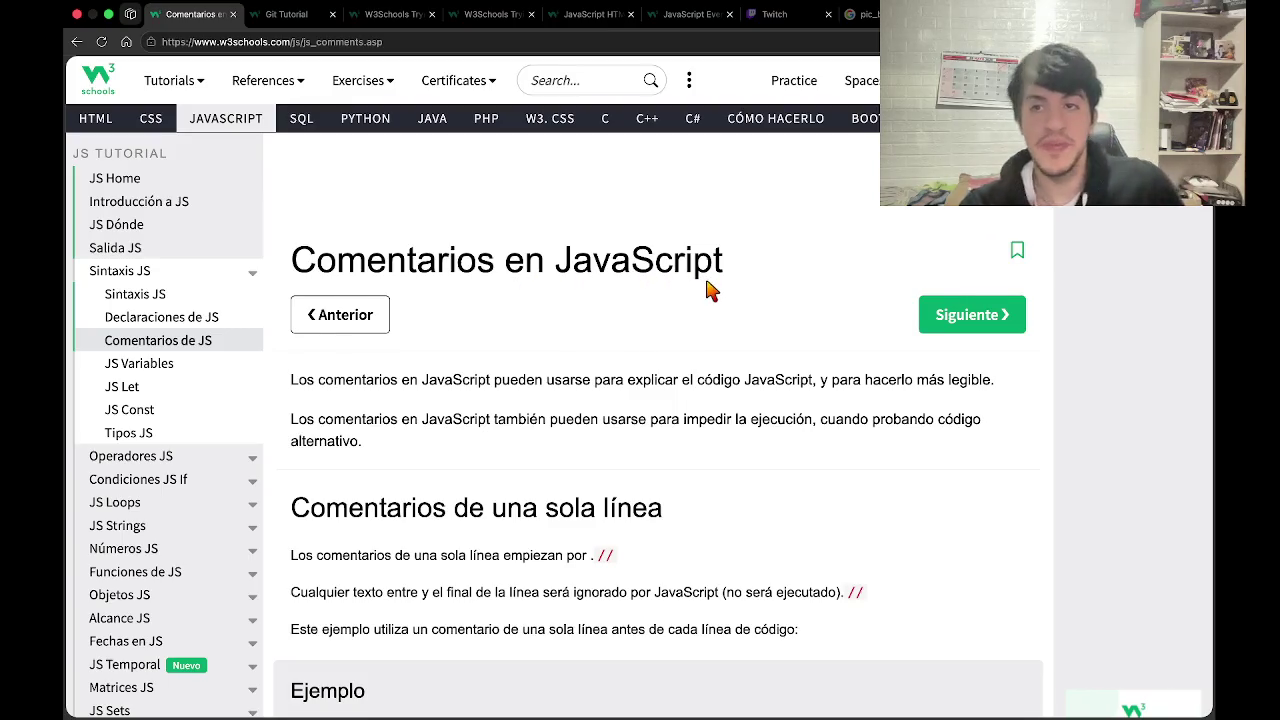
pyautogui.scroll(-2, 708, 288)
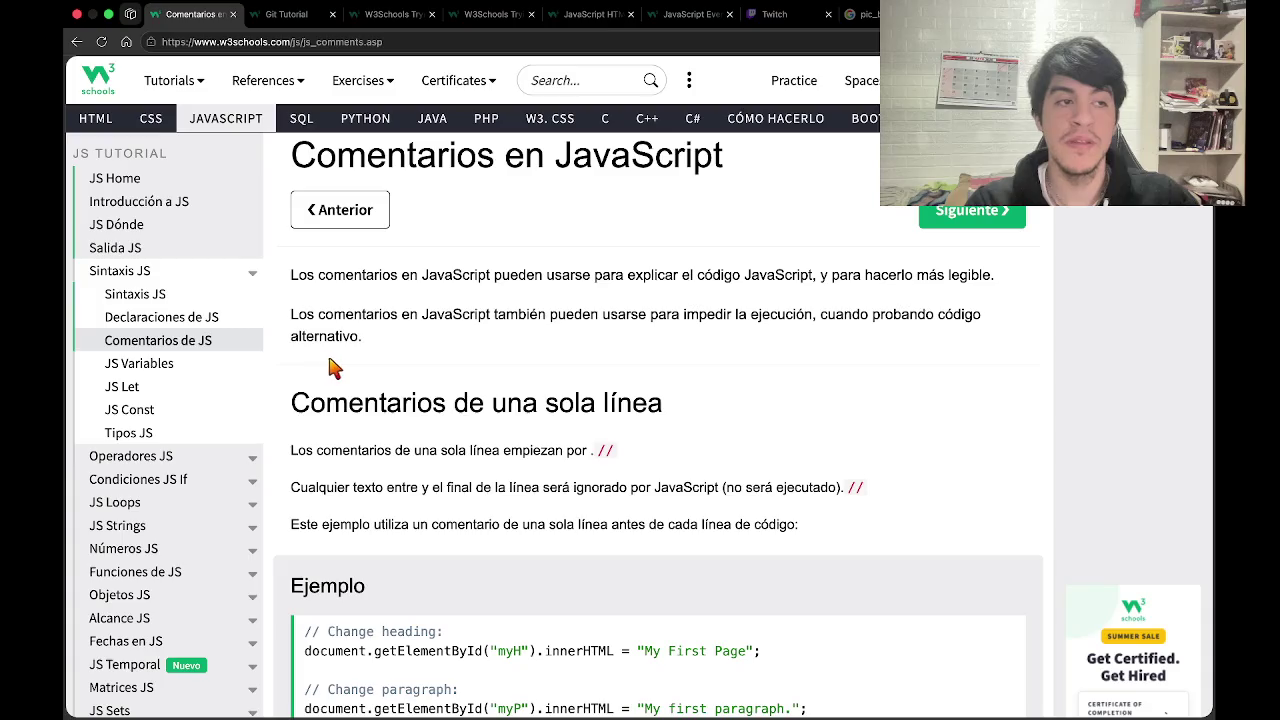
pyautogui.scroll(-1, 335, 369)
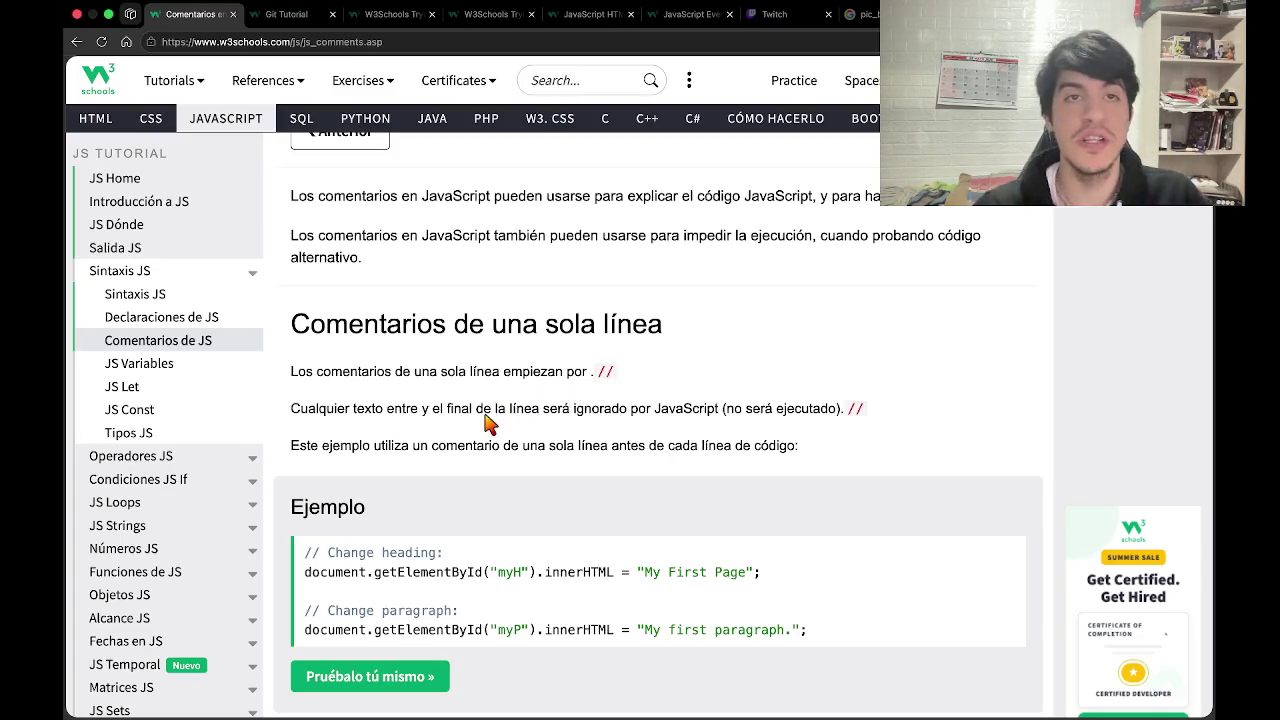
pyautogui.press('super+Tab')
pyautogui.scroll(-3, 557, 369)
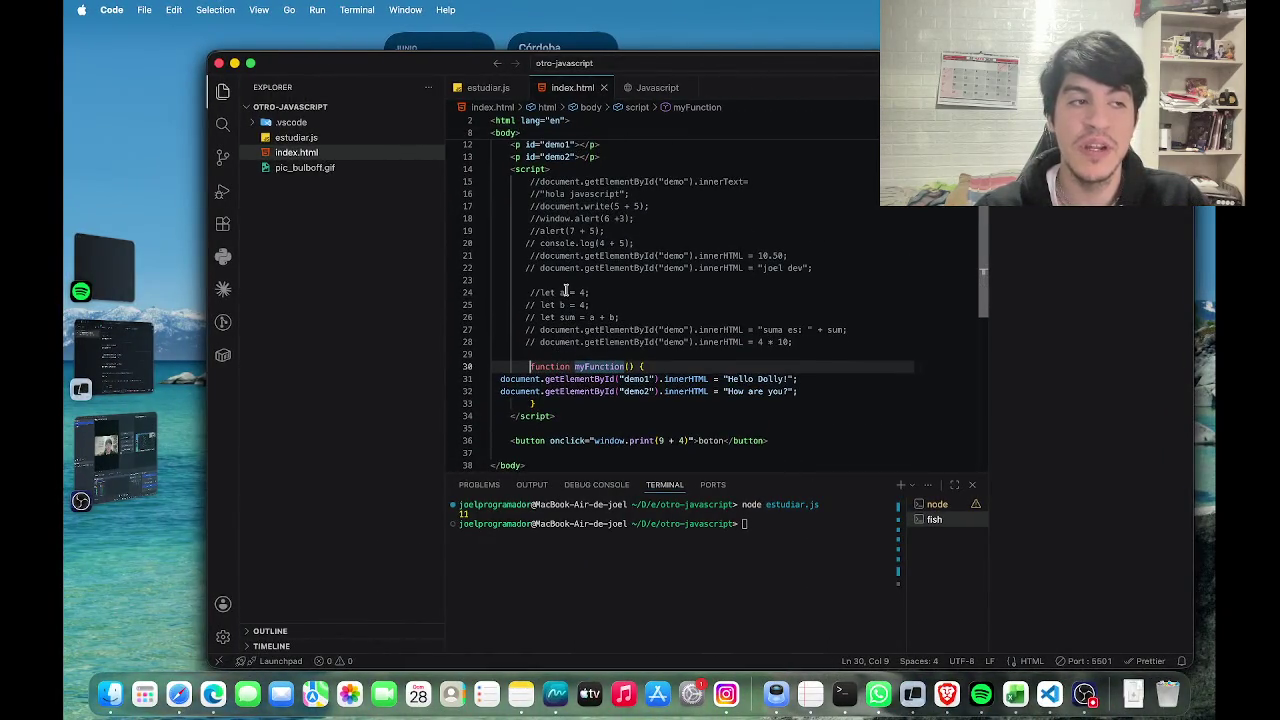
# Look over the Twitch stream manager tab twice, ending on the W3Schools Comentarios tab.
pyautogui.press('super+Tab')
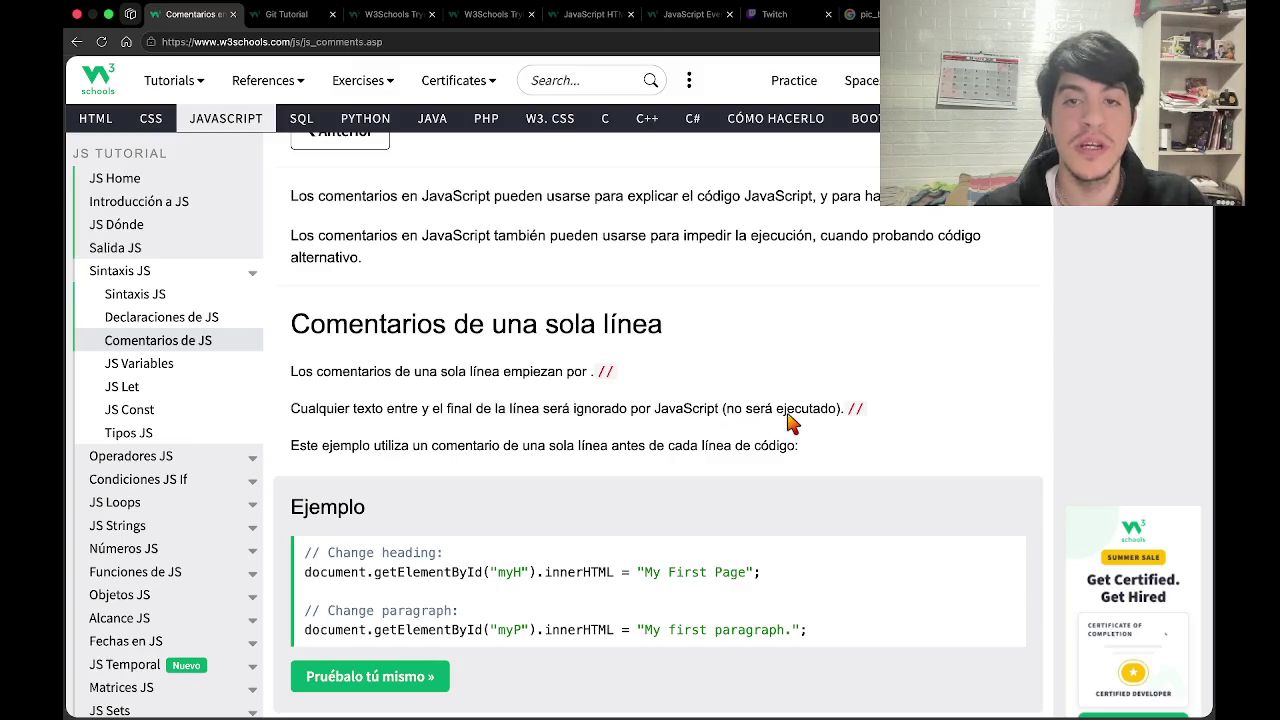
pyautogui.click(776, 14)
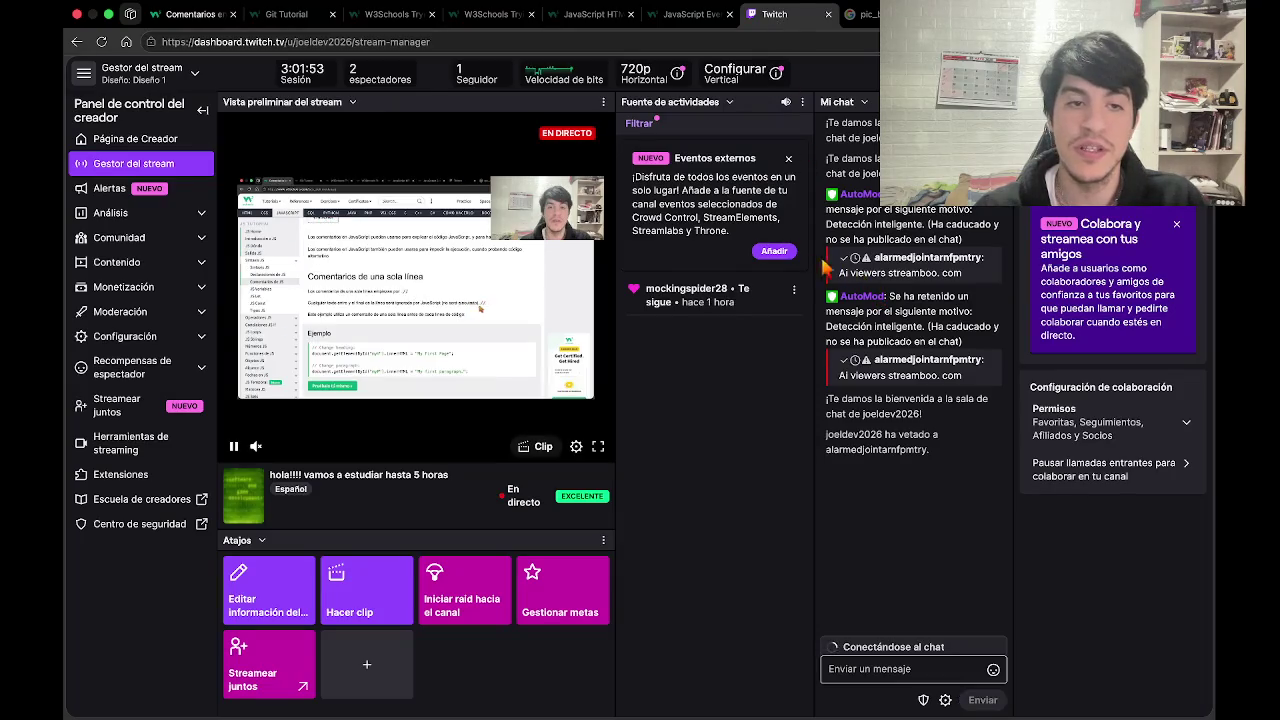
pyautogui.moveTo(425, 12)
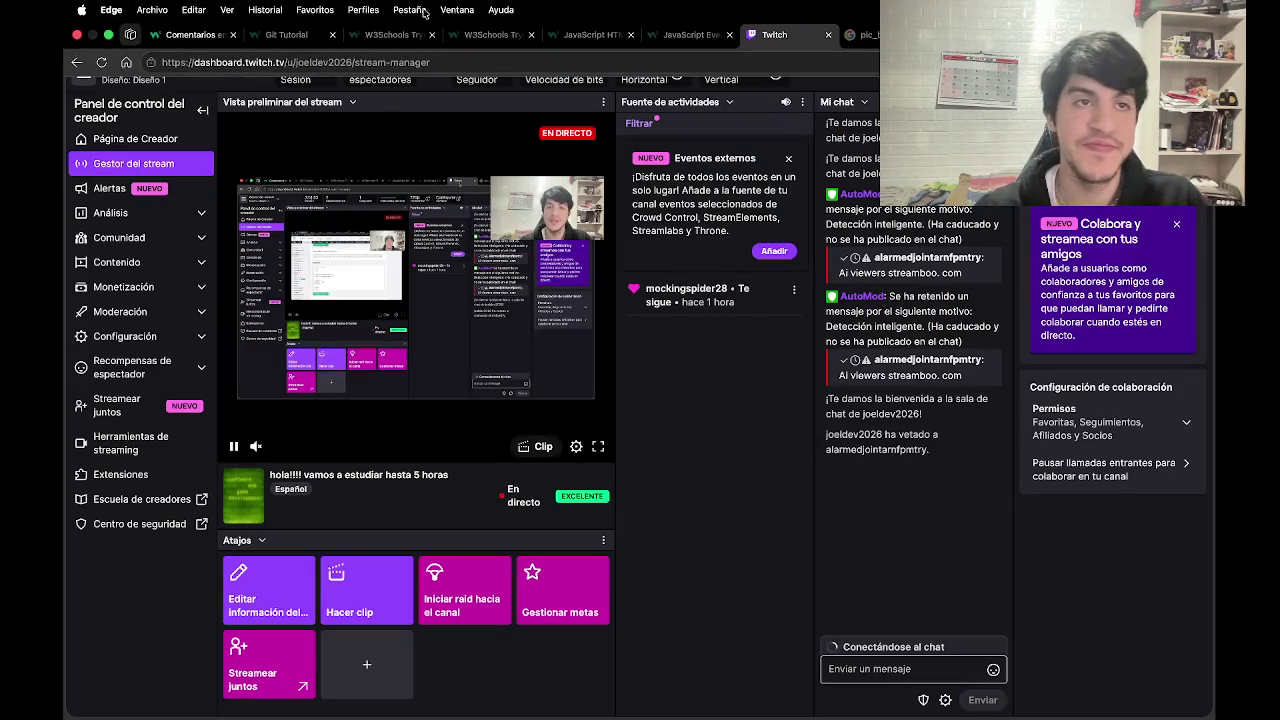
pyautogui.click(175, 36)
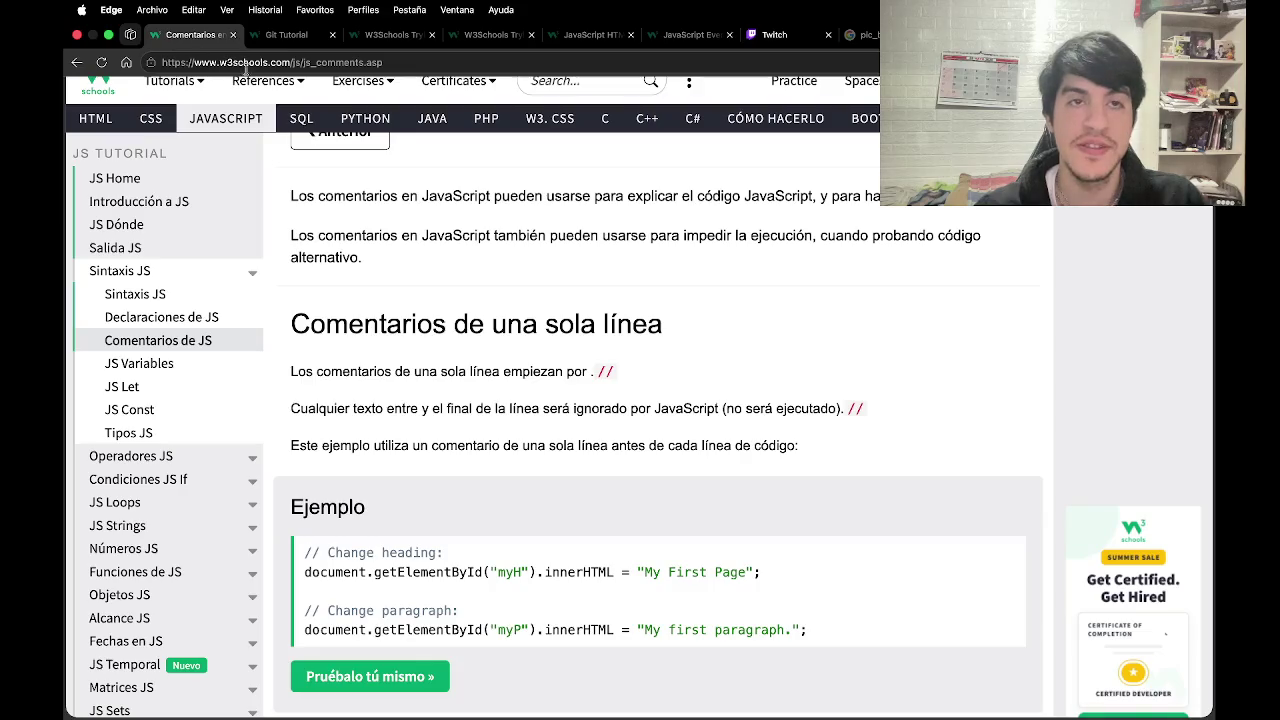
pyautogui.click(775, 34)
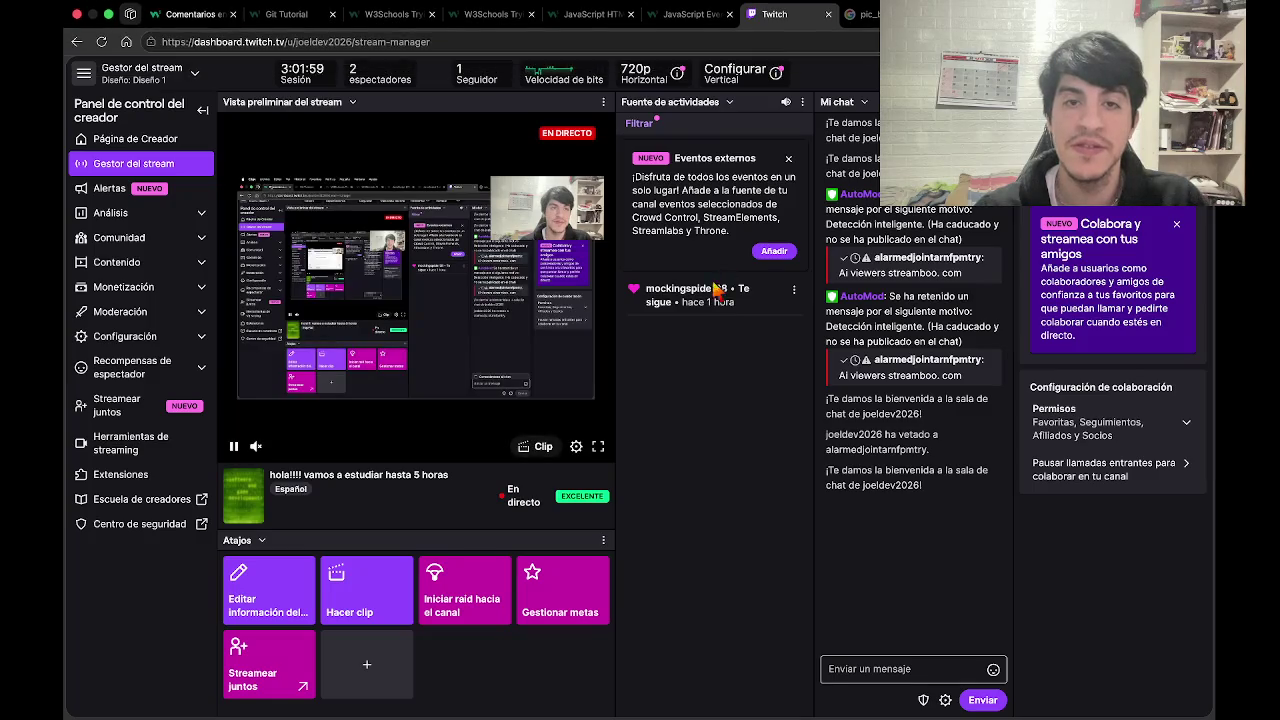
pyautogui.click(192, 16)
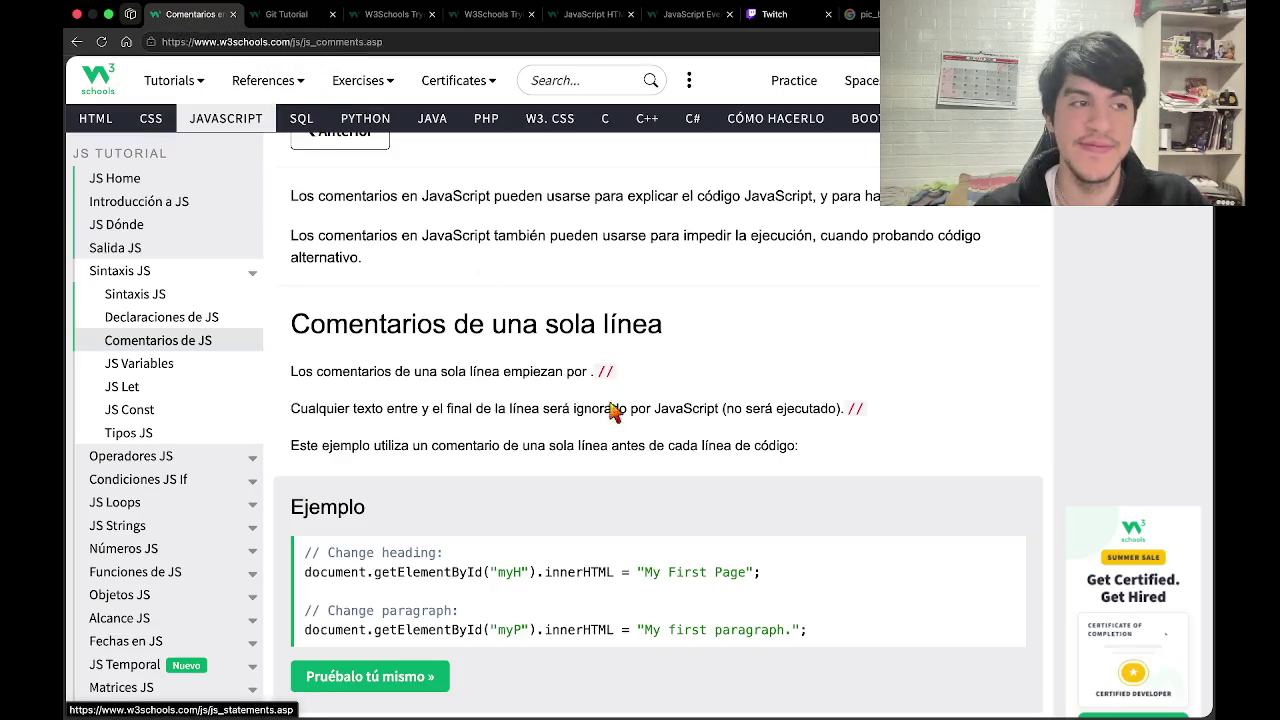
# Scroll to the first single-line comments example and open it in the Try-it editor.
pyautogui.scroll(-2, 565, 550)
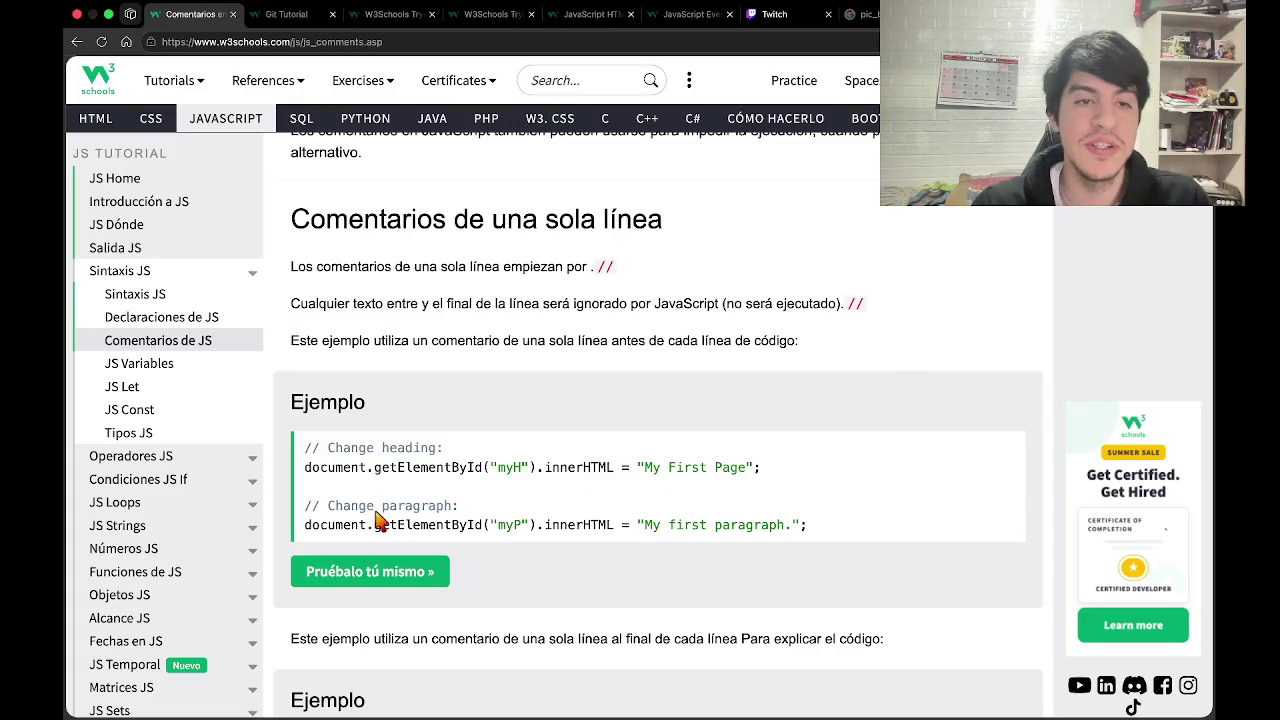
pyautogui.scroll(-3, 385, 521)
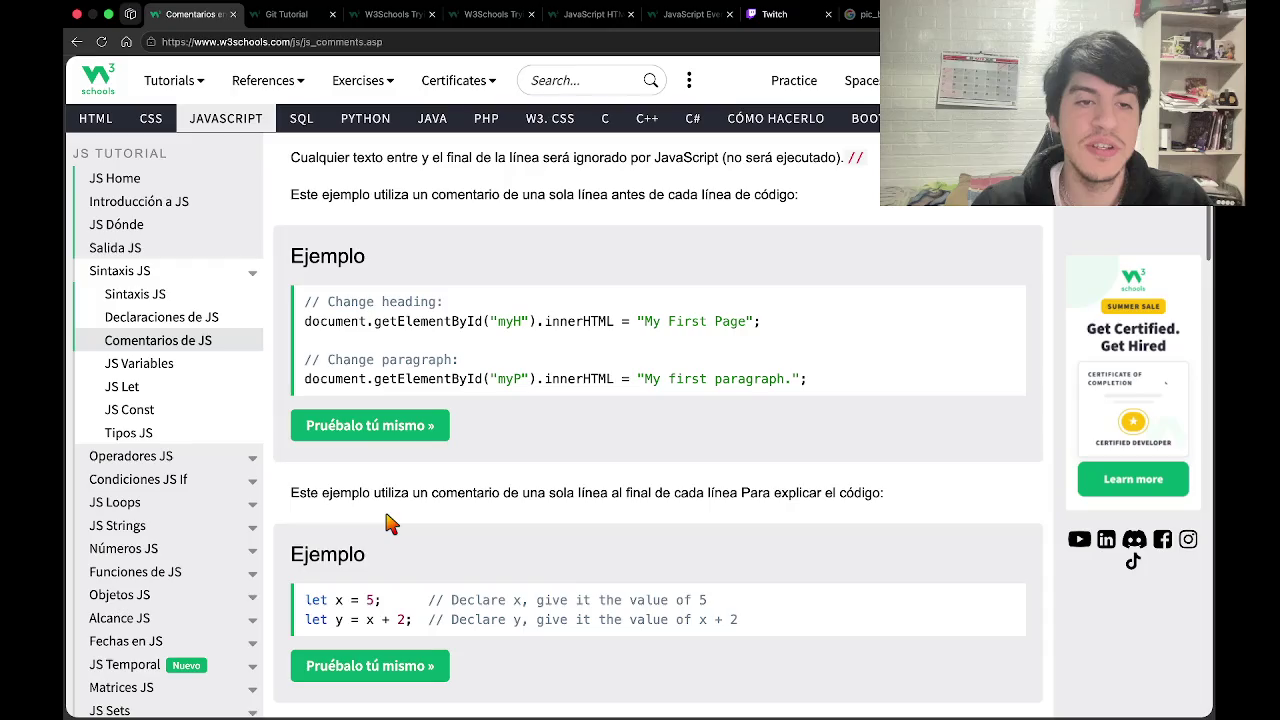
pyautogui.click(395, 432)
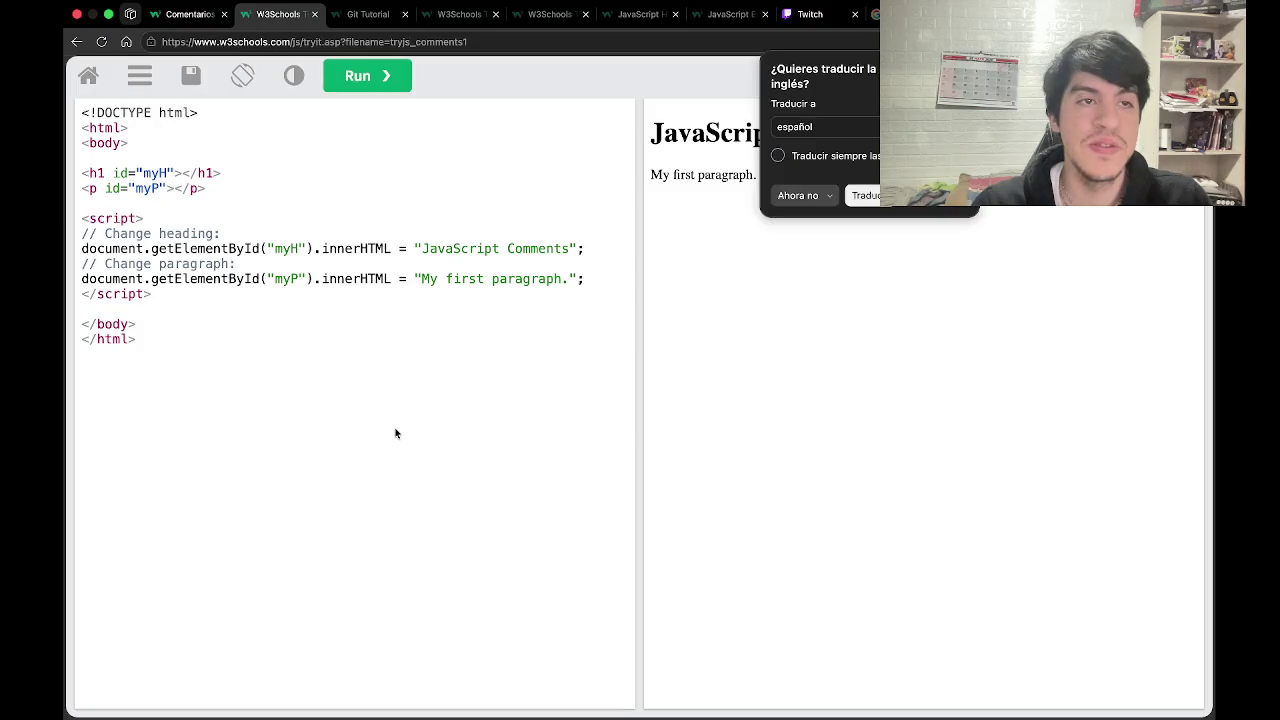
# Dismiss the translate prompt, glance at VS Code, and return to the 'Comentarios de JS' tab.
pyautogui.click(771, 251)
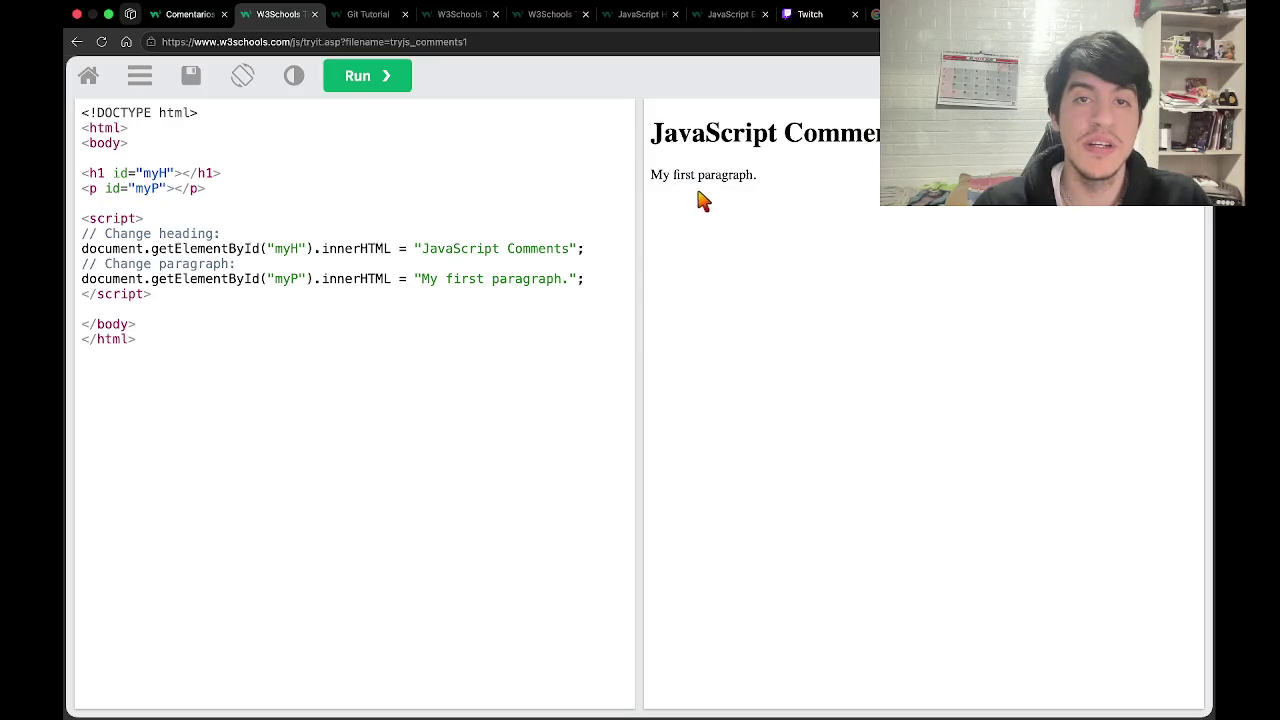
pyautogui.hotkey('ctrl', 'Left')
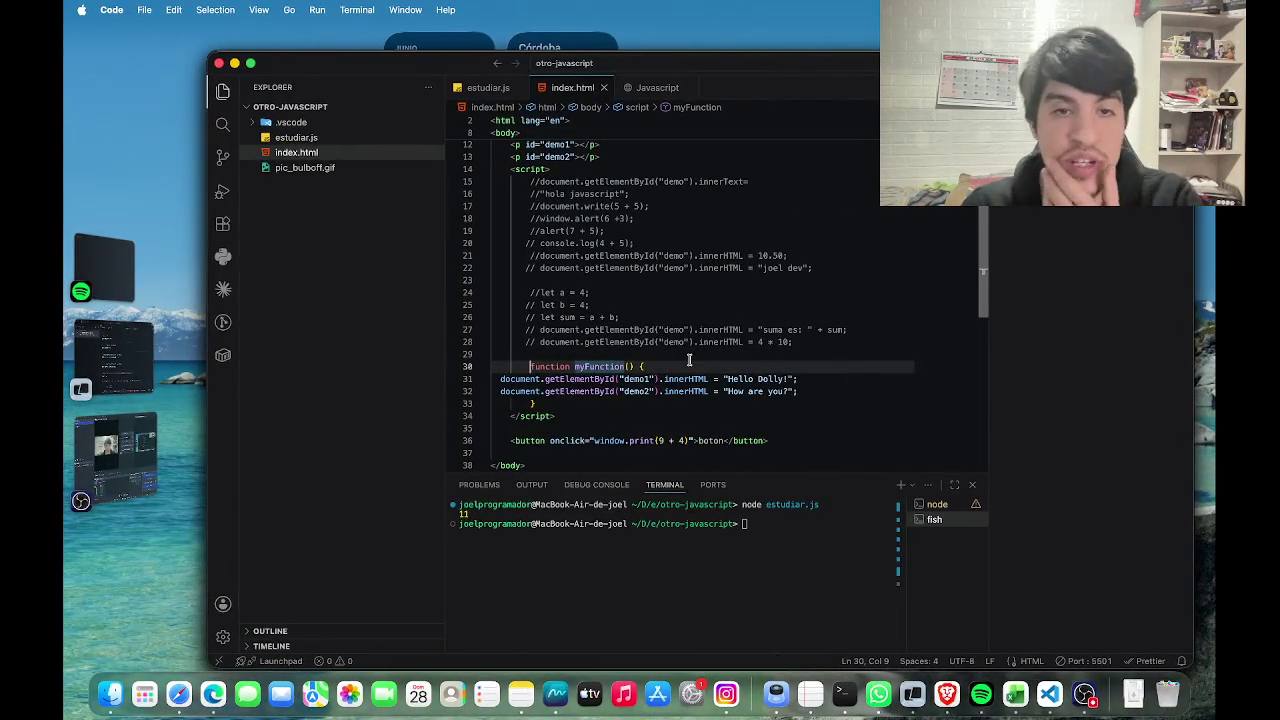
pyautogui.hotkey('ctrl', 'Right')
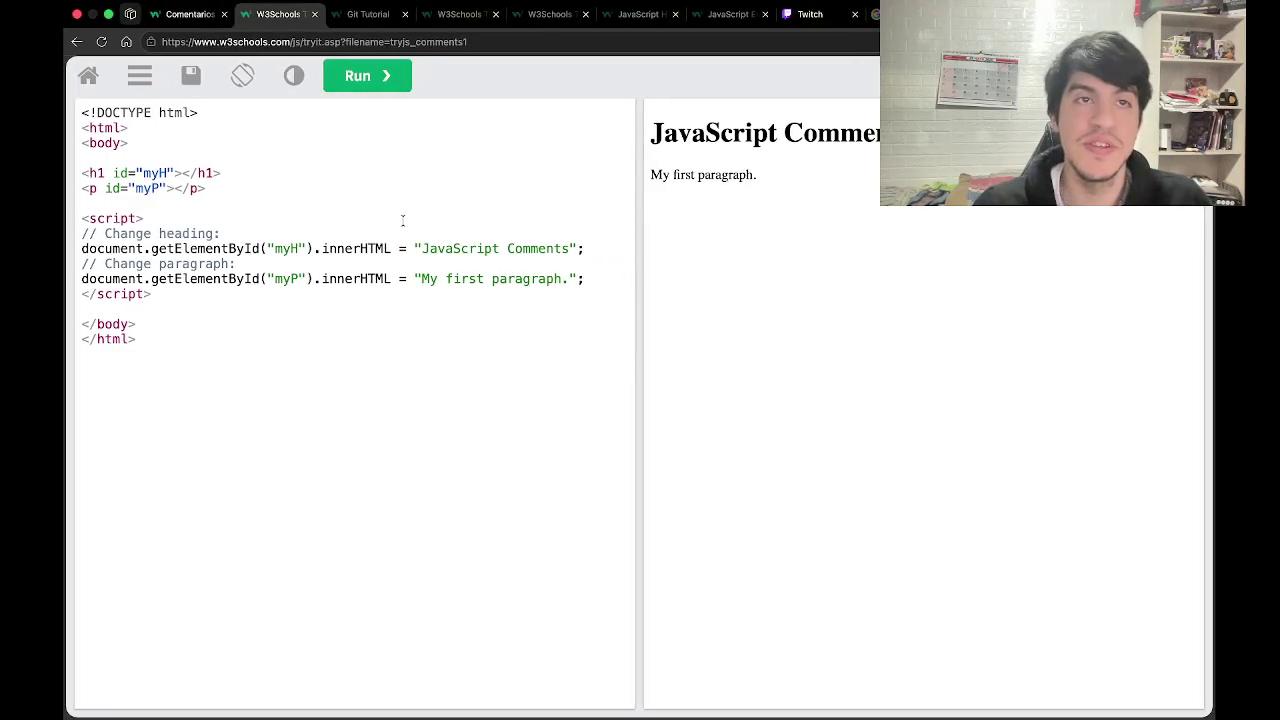
pyautogui.click(182, 16)
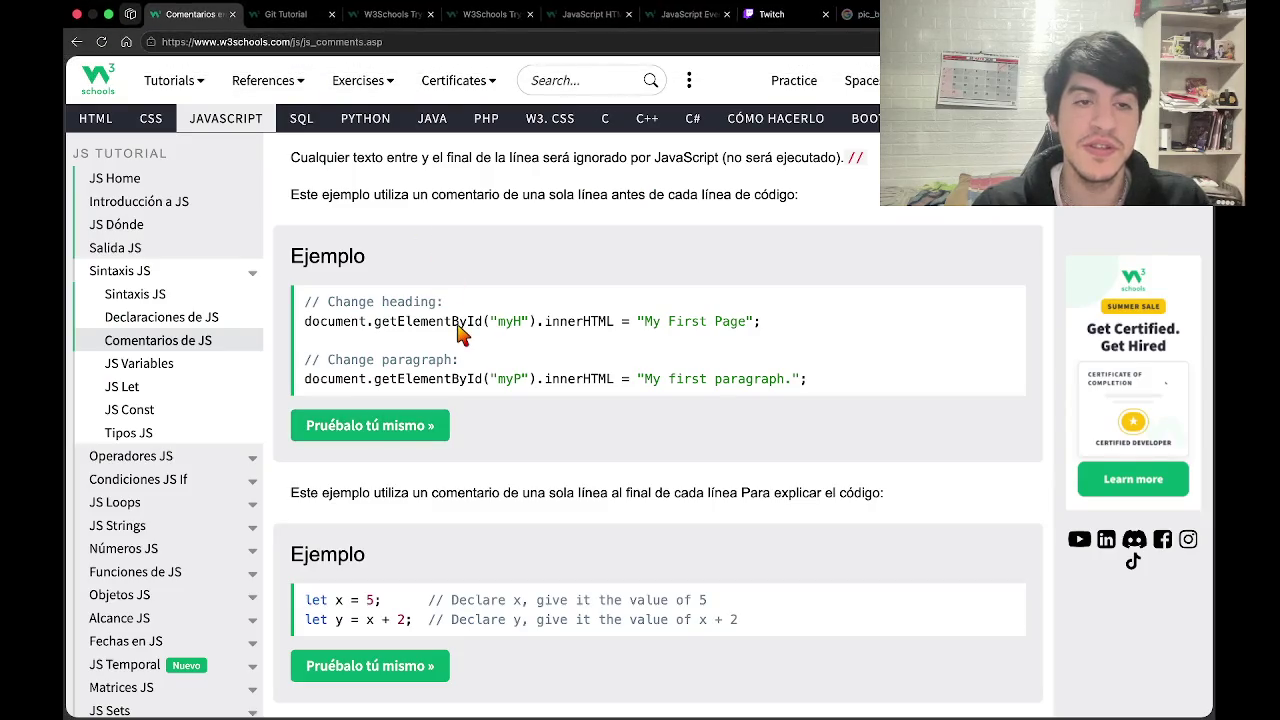
# Scroll through the multi-line and execution-preventing comment sections of the Comments page.
pyautogui.scroll(-2, 460, 335)
pyautogui.scroll(-1, 460, 335)
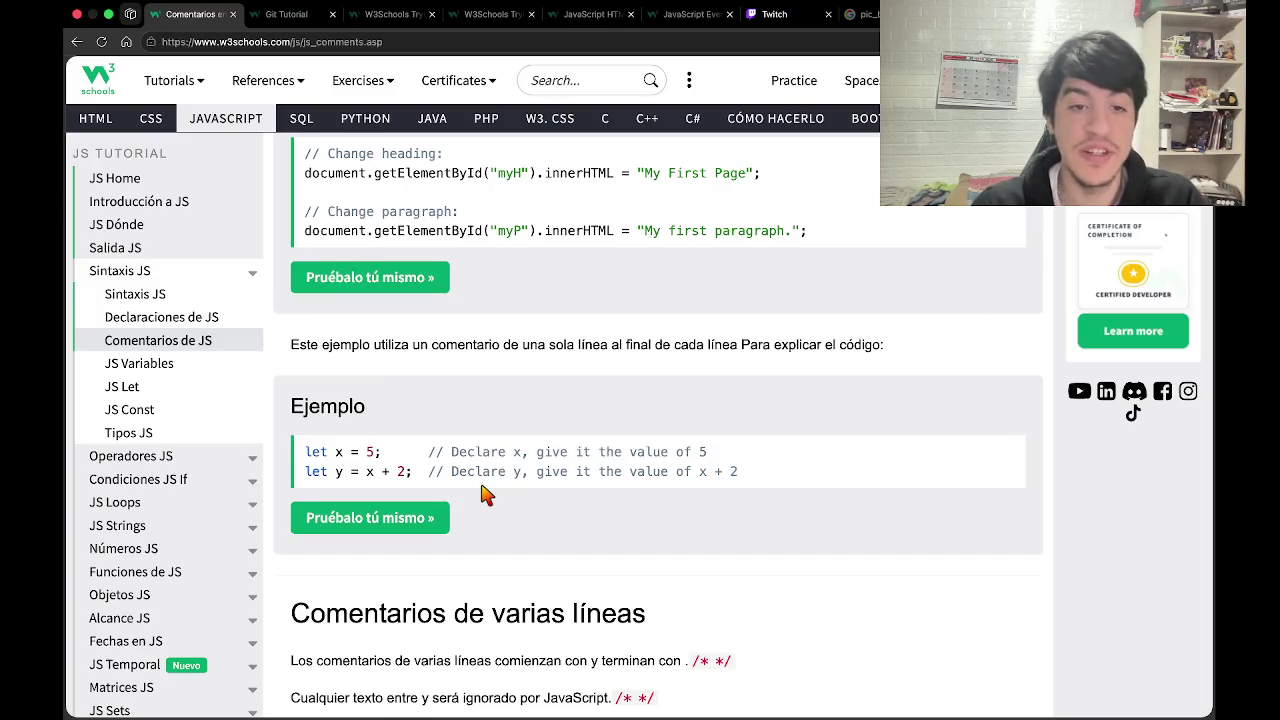
pyautogui.scroll(-5, 483, 495)
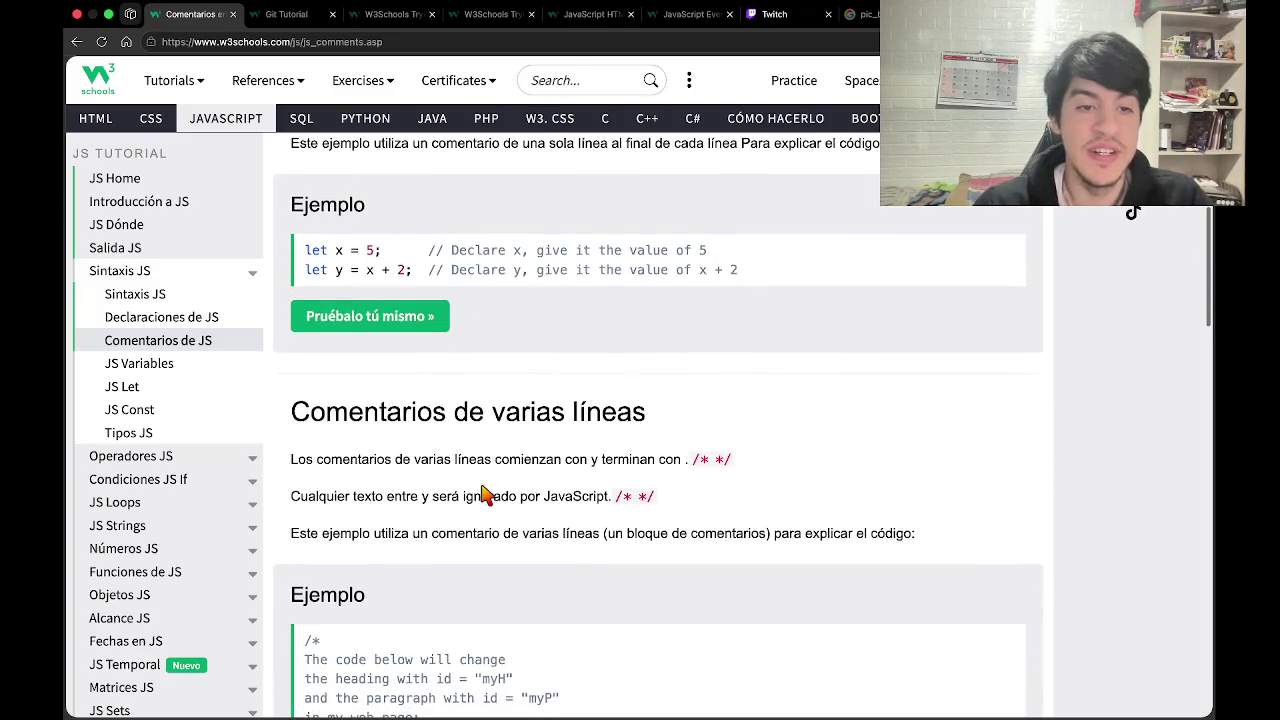
pyautogui.scroll(-2, 483, 495)
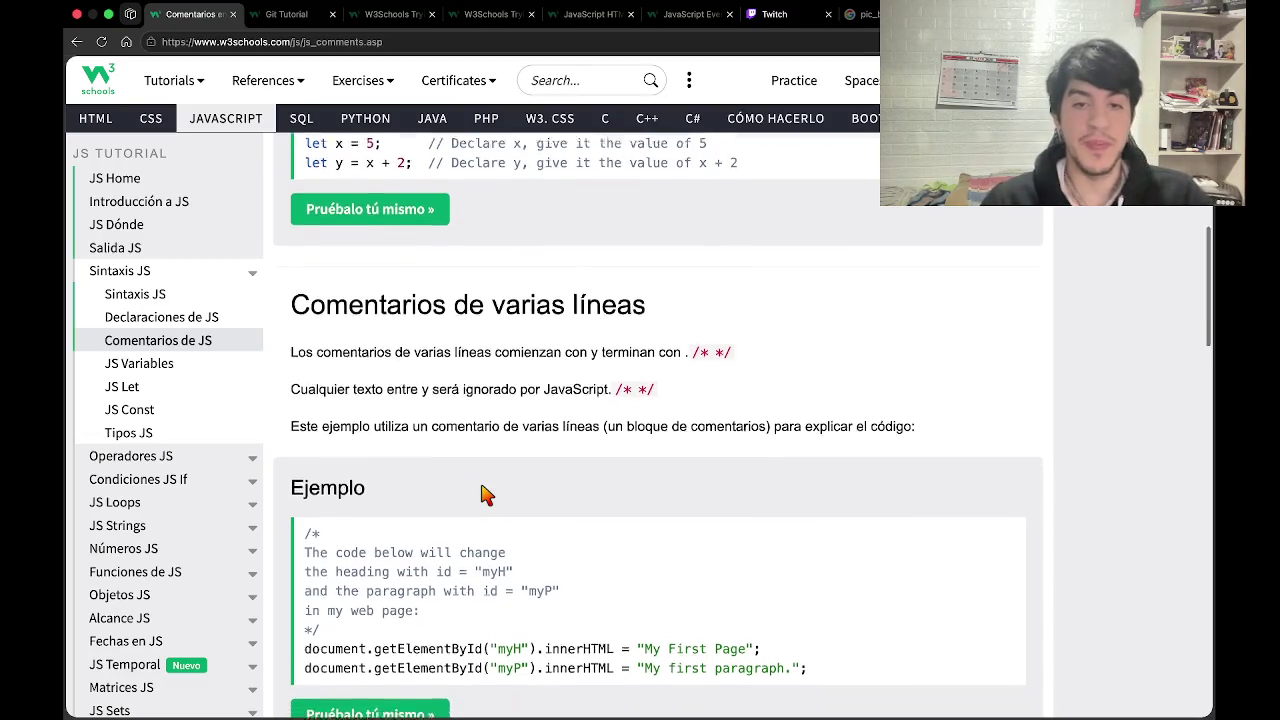
pyautogui.scroll(-1, 483, 495)
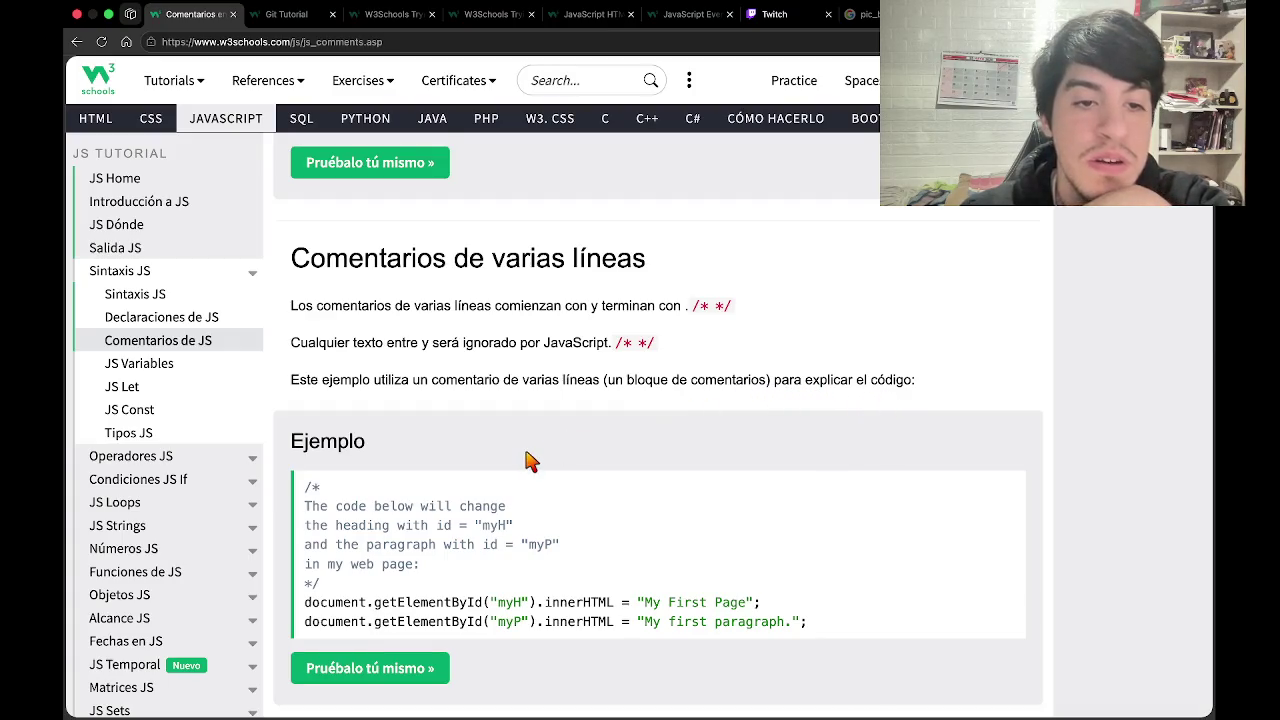
pyautogui.scroll(-3, 530, 456)
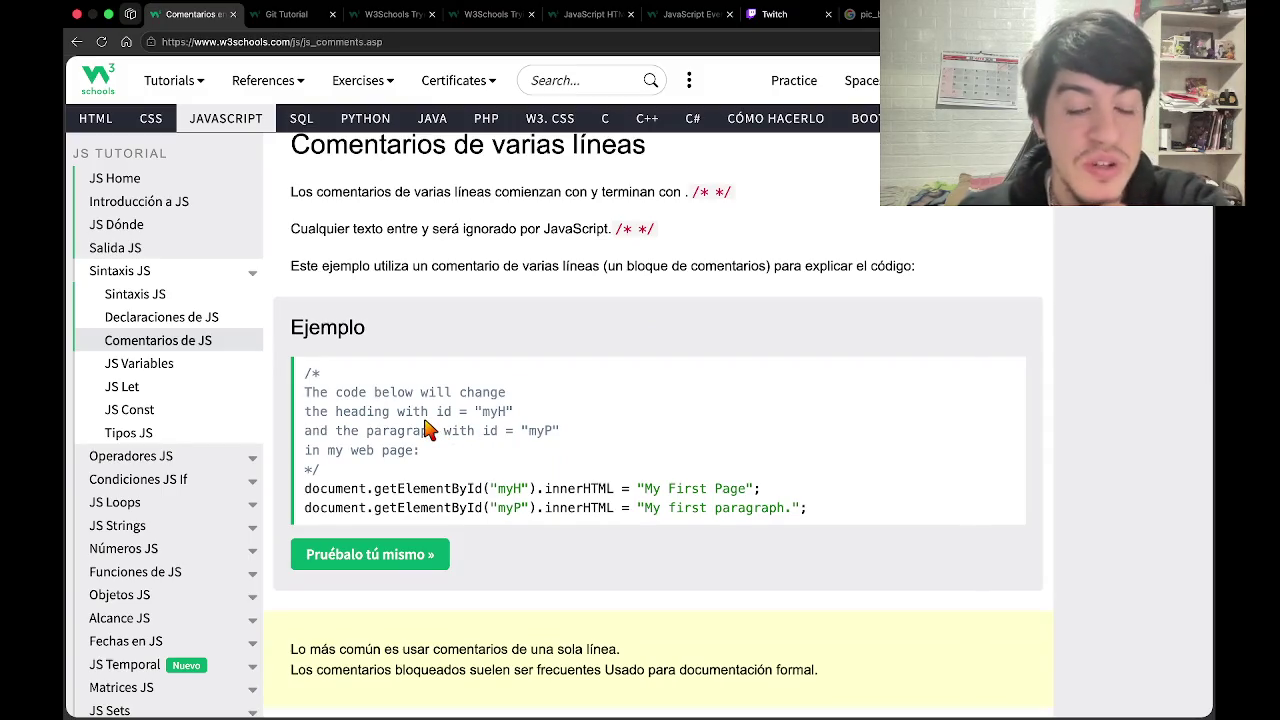
pyautogui.scroll(-7, 425, 428)
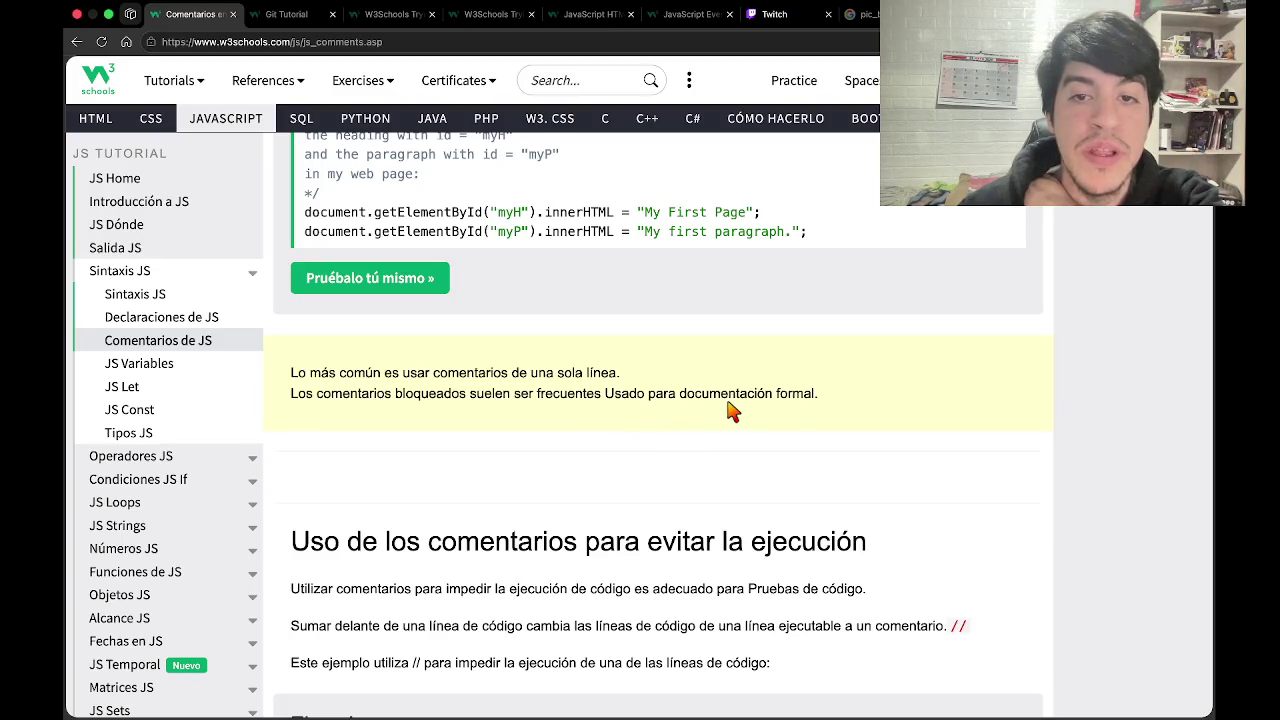
pyautogui.scroll(-3, 818, 413)
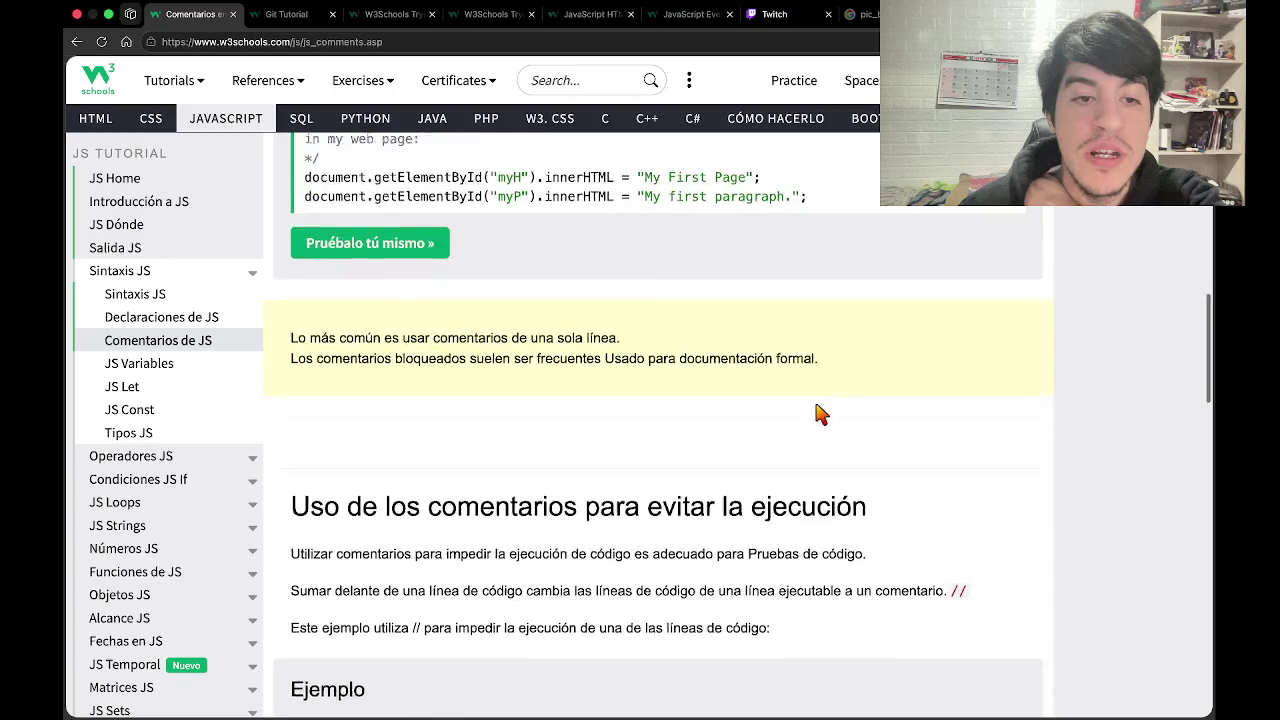
pyautogui.scroll(-1, 818, 413)
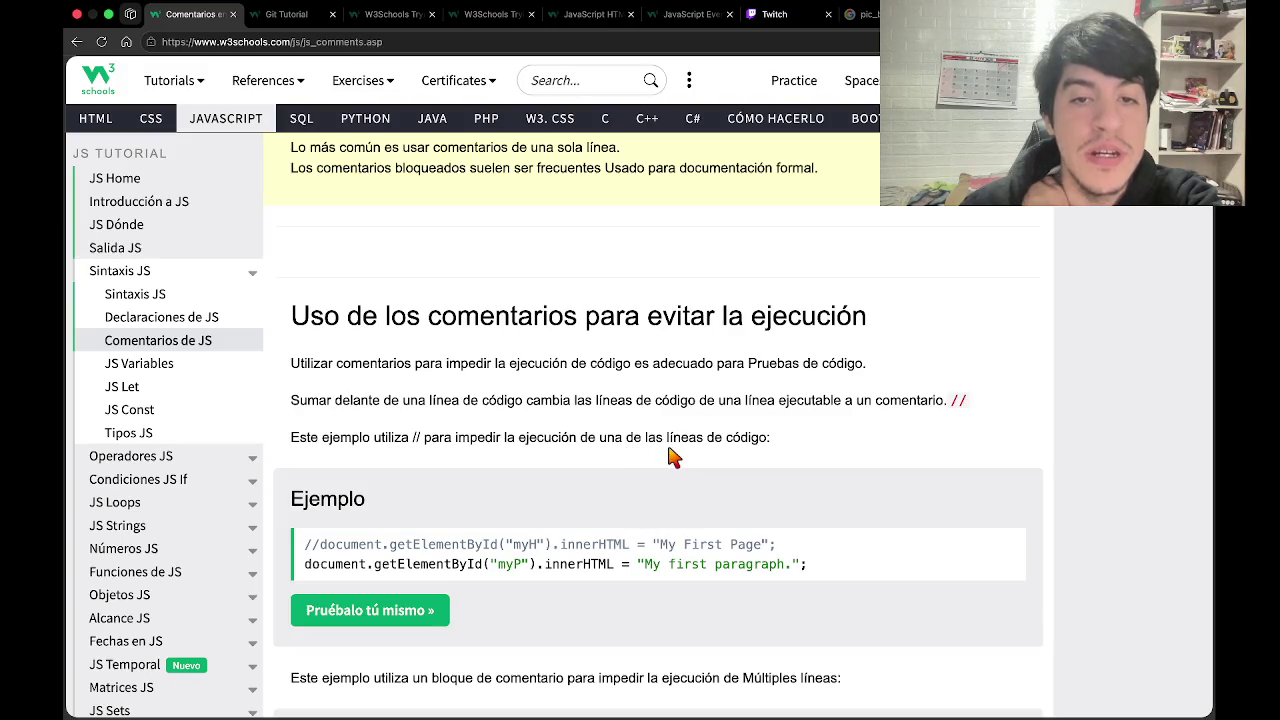
pyautogui.scroll(-3, 720, 458)
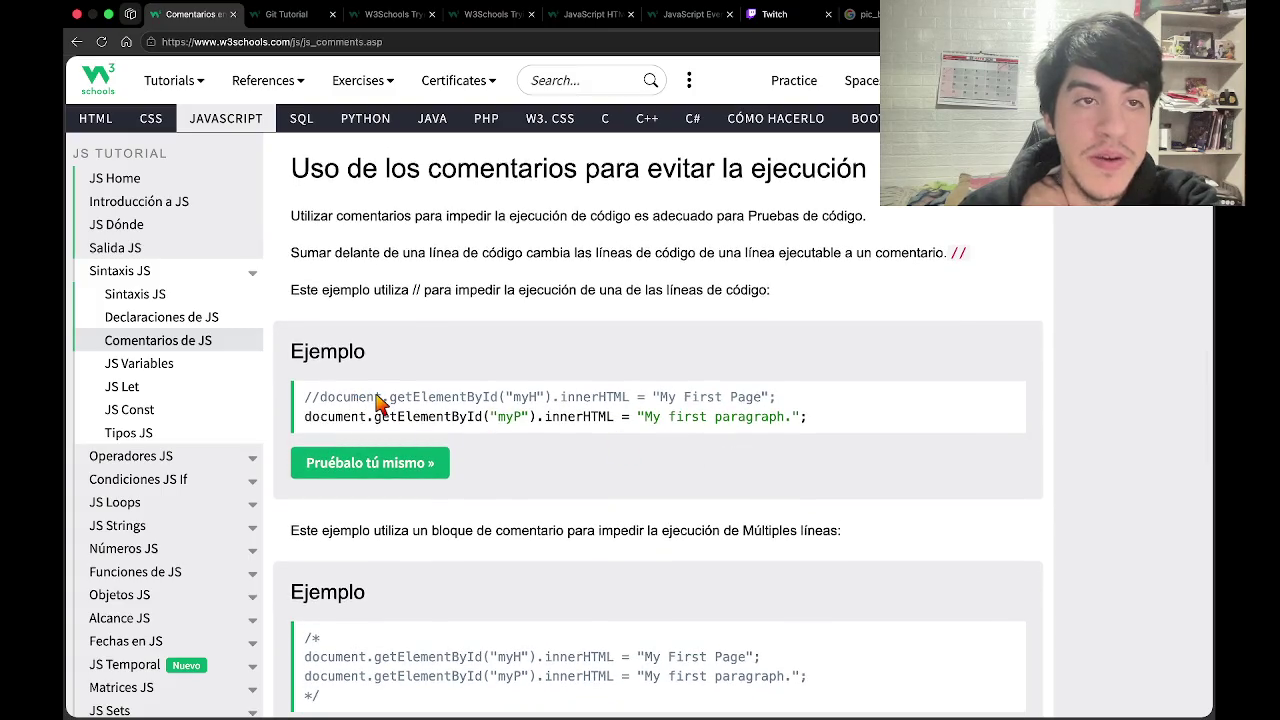
# Check estudiar.js and index.html in VS Code, then return to the browser.
pyautogui.hotkey('ctrl', 'Left')
pyautogui.click(487, 87)
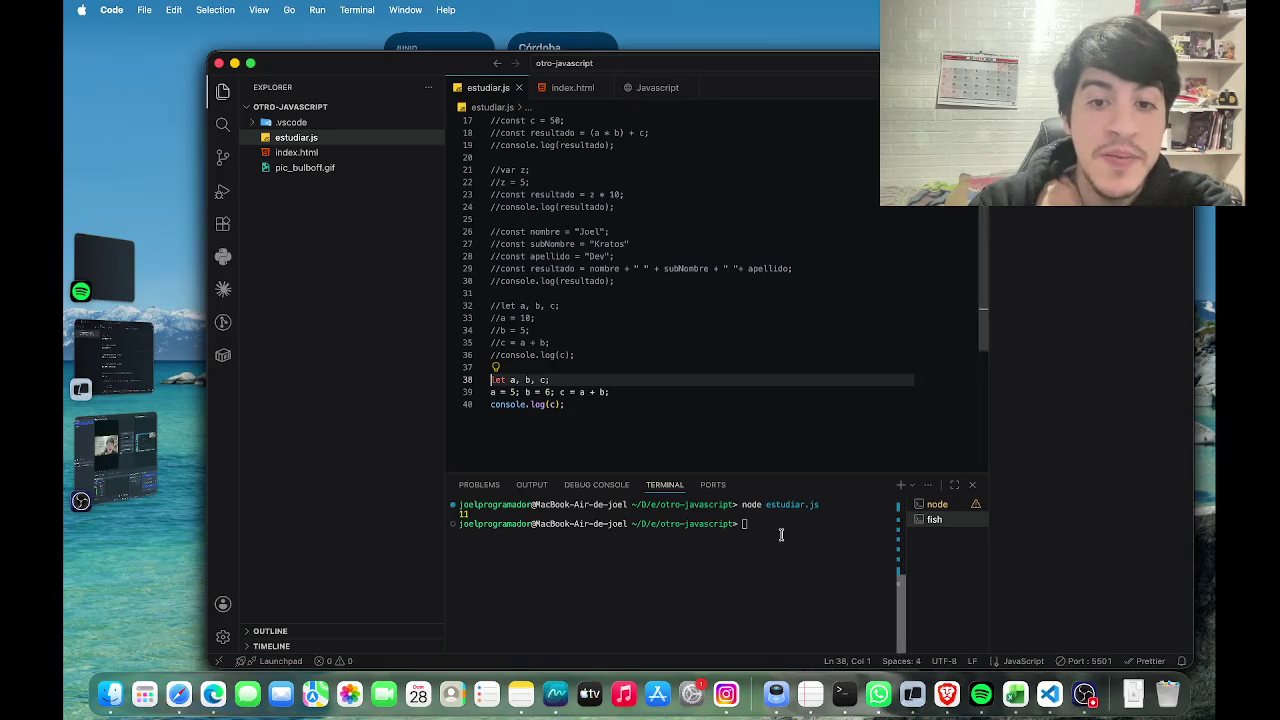
pyautogui.click(572, 87)
pyautogui.press('super+Tab')
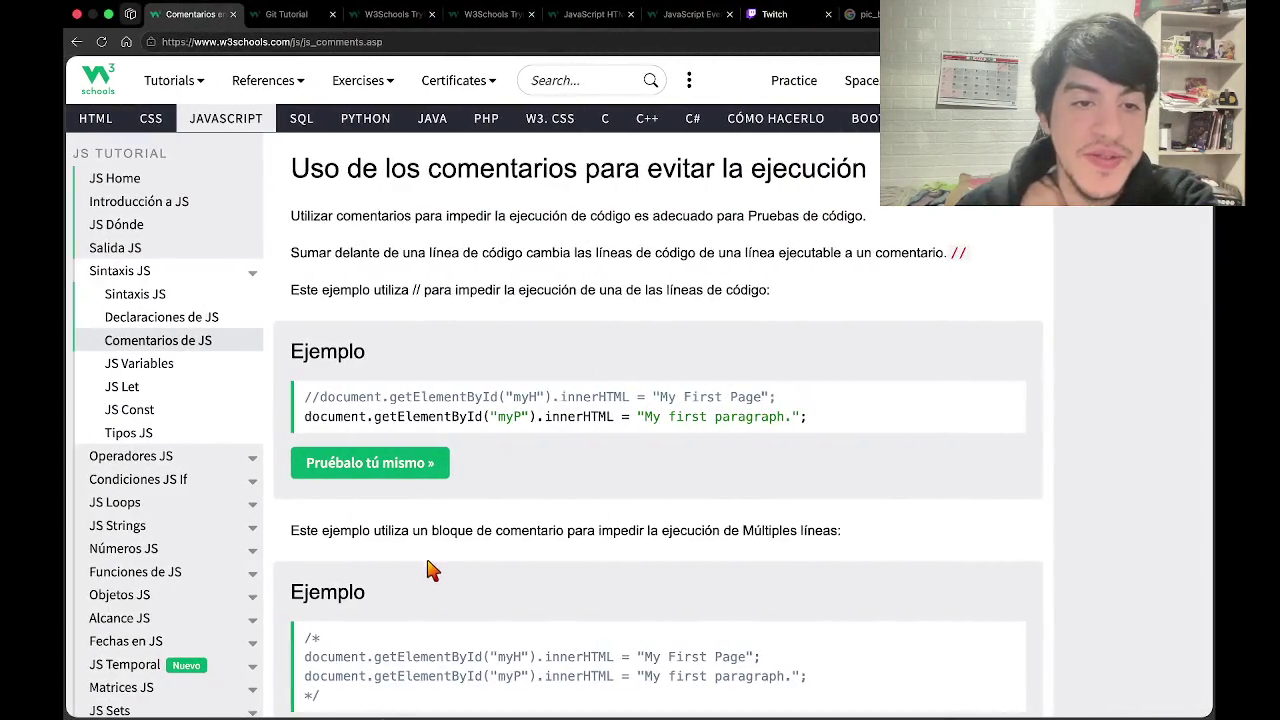
# Scroll down to the Ejercicio box asking which syntax creates a JavaScript comment.
pyautogui.scroll(-3, 432, 565)
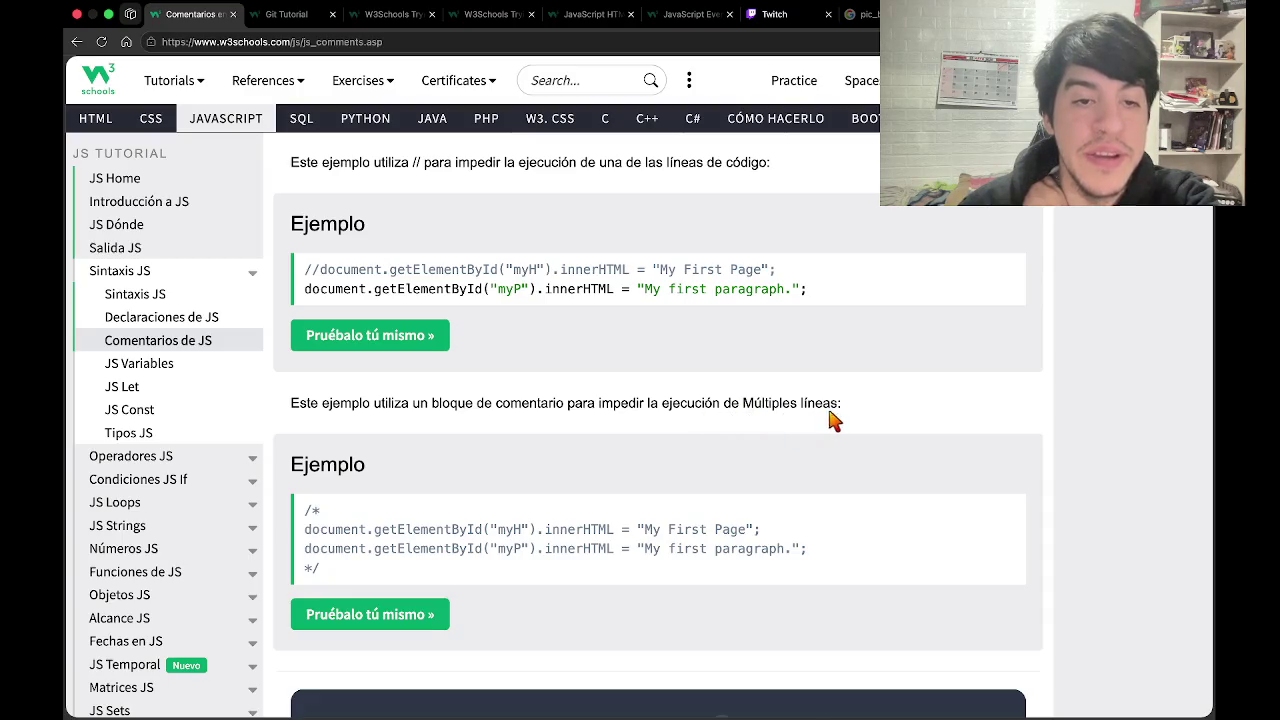
pyautogui.scroll(-5, 829, 420)
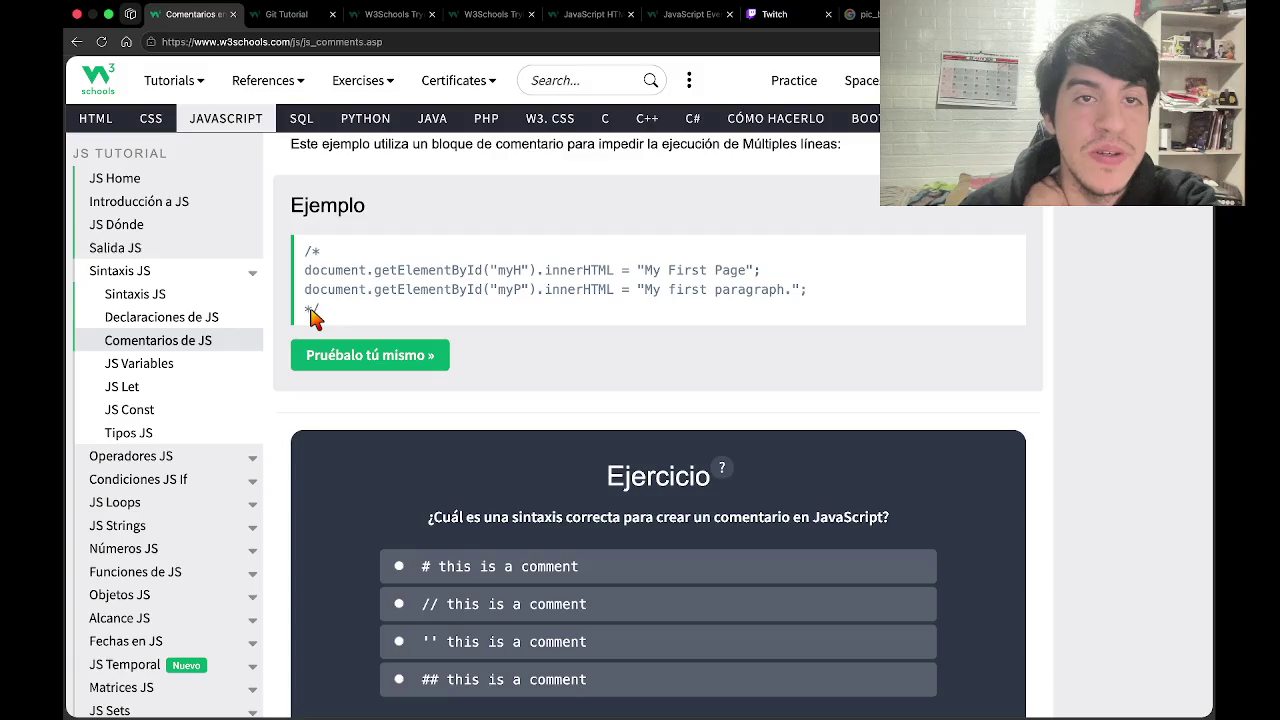
pyautogui.scroll(-2, 318, 378)
pyautogui.scroll(-1, 313, 383)
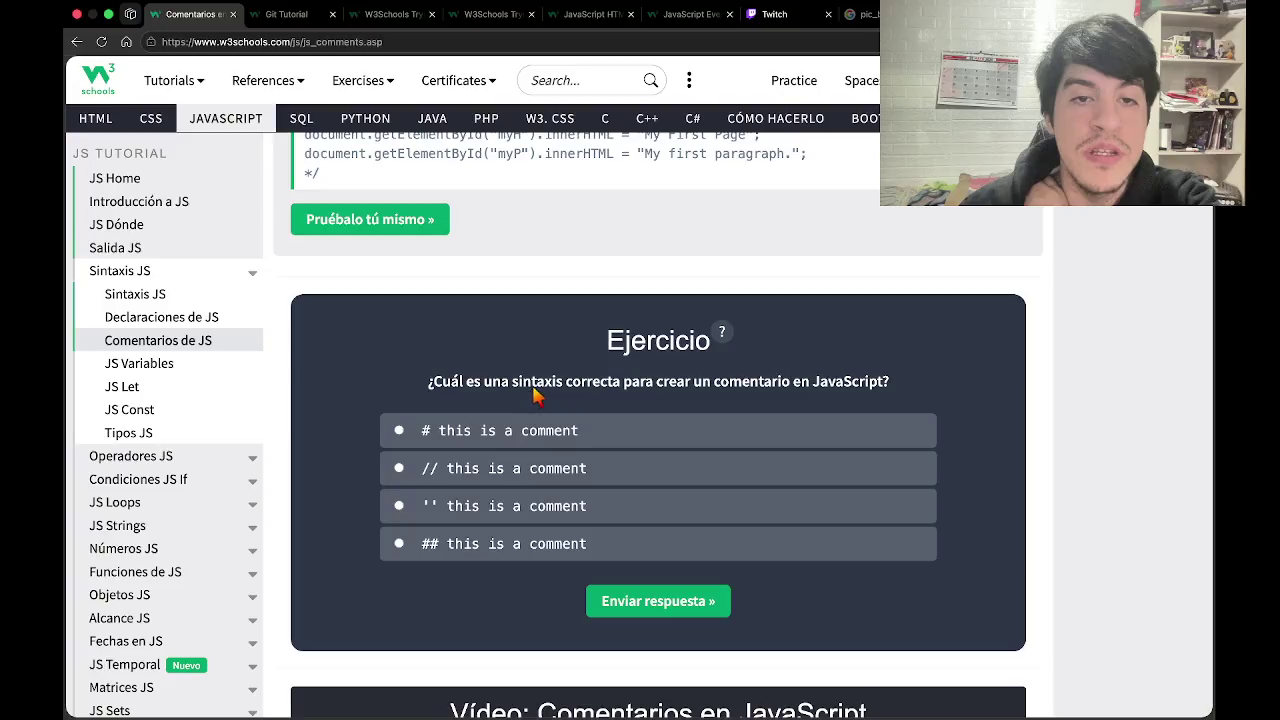
# Answer the first exercise with '// this is a comment' and move to the next question.
pyautogui.click(645, 472)
pyautogui.click(686, 612)
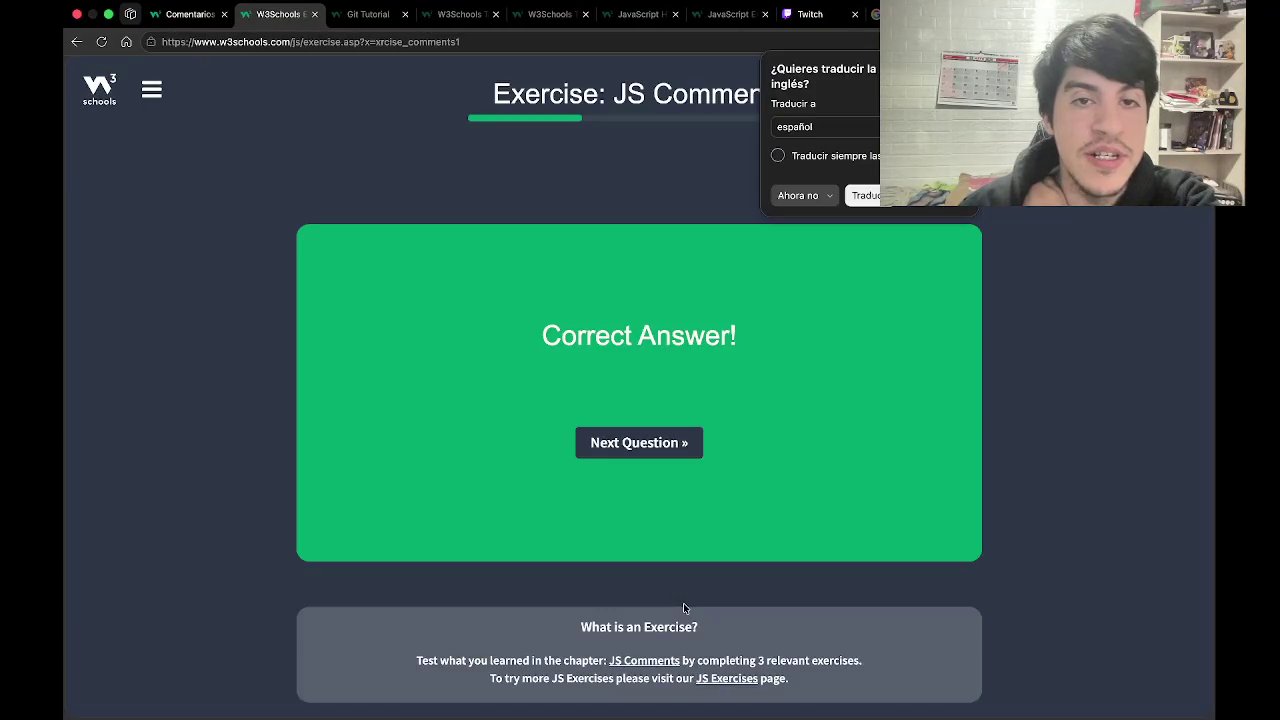
pyautogui.click(680, 451)
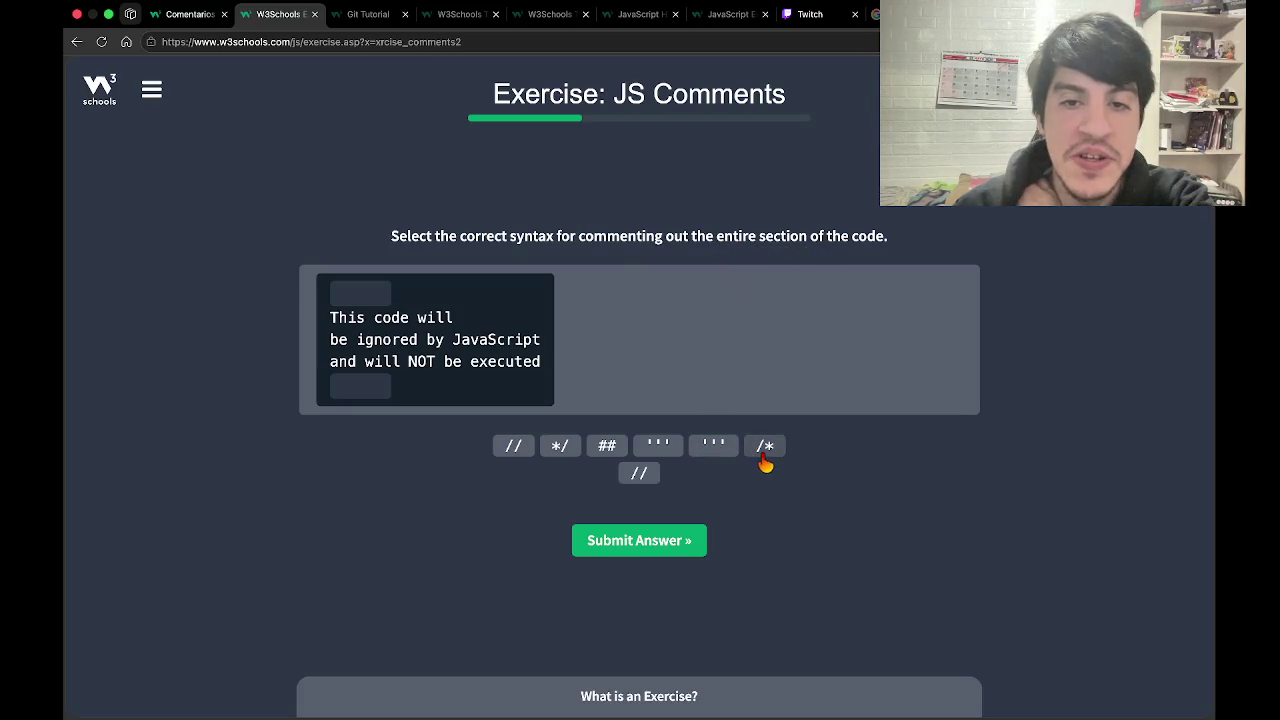
# Fill the block-comment exercise with /* and */ in the blank slots and submit.
pyautogui.moveTo(764, 450)
pyautogui.mouseDown()
pyautogui.moveTo(662, 450)
pyautogui.moveTo(366, 305)
pyautogui.mouseUp()
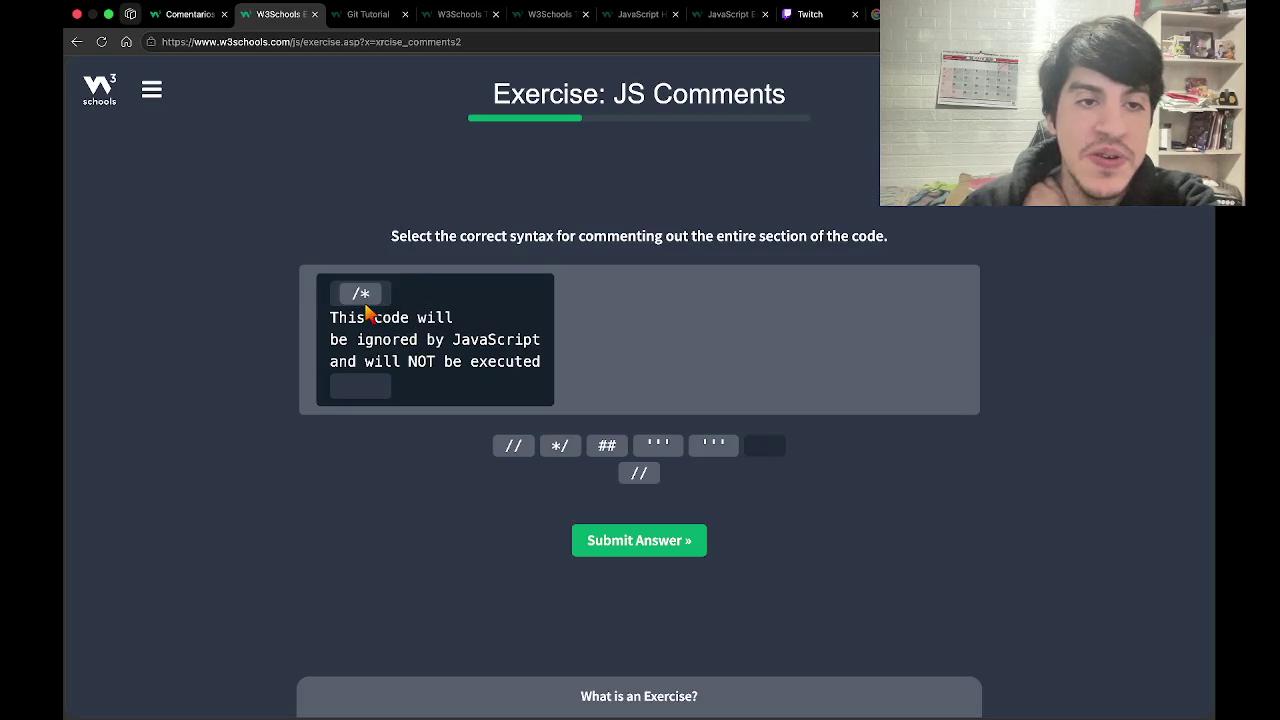
pyautogui.moveTo(568, 447); pyautogui.dragTo(368, 390)
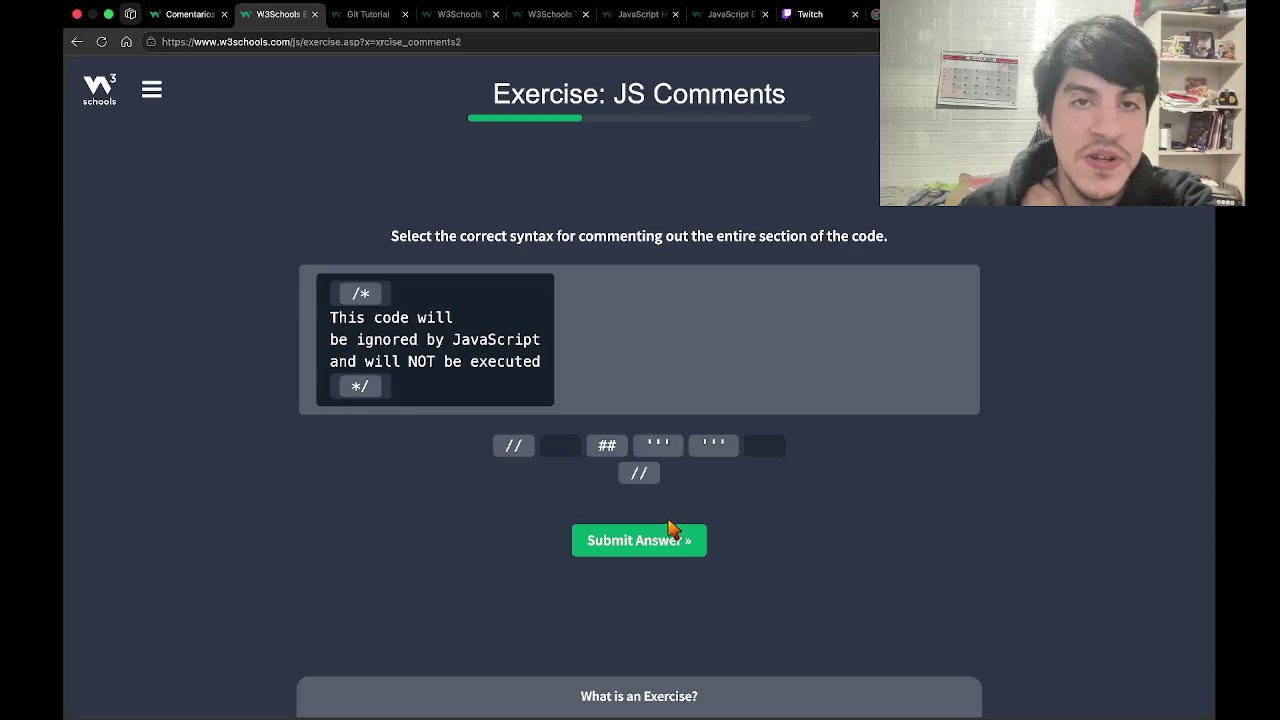
pyautogui.click(666, 550)
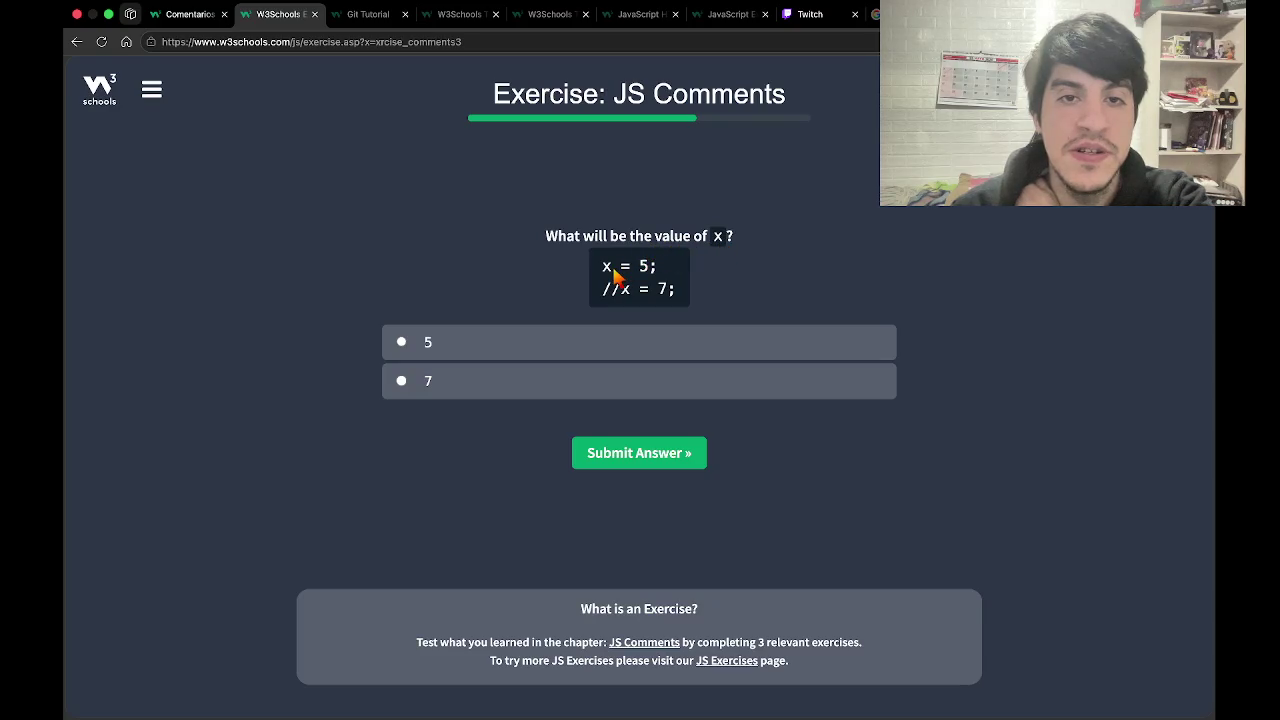
# Answer 5 as the value of x, submit, and close the Congratulations panel.
pyautogui.click(521, 342)
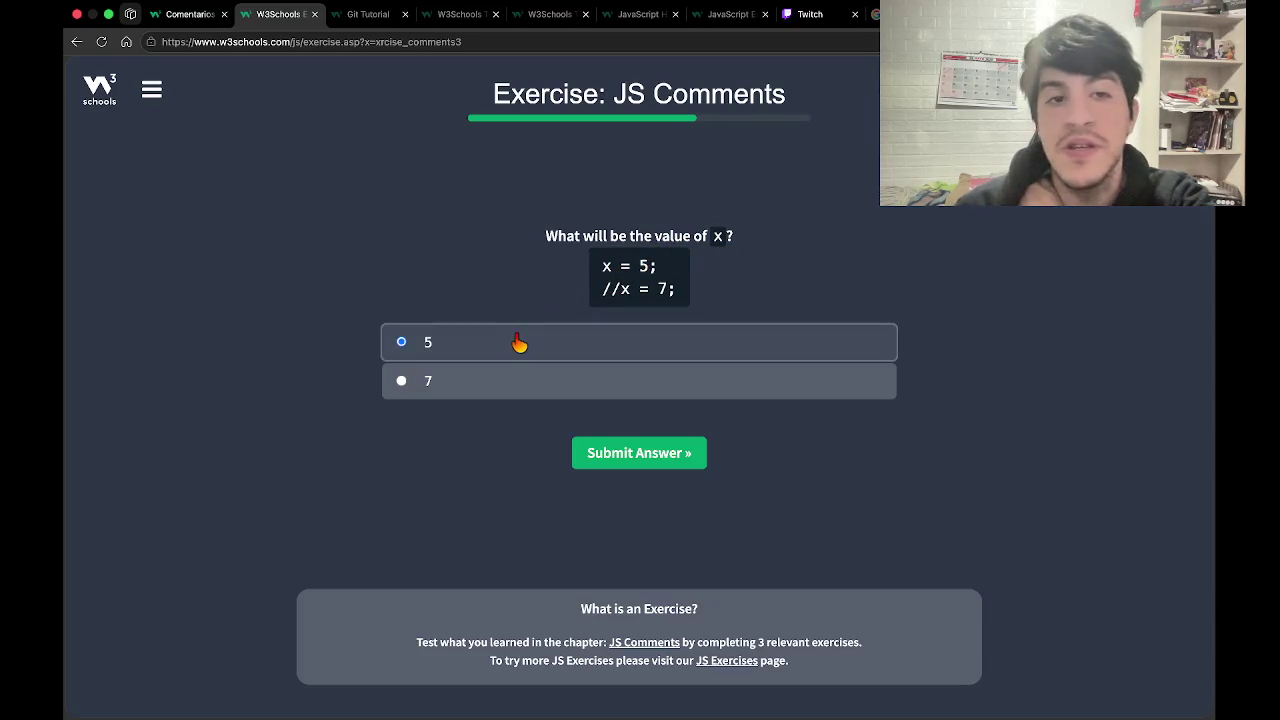
pyautogui.click(641, 450)
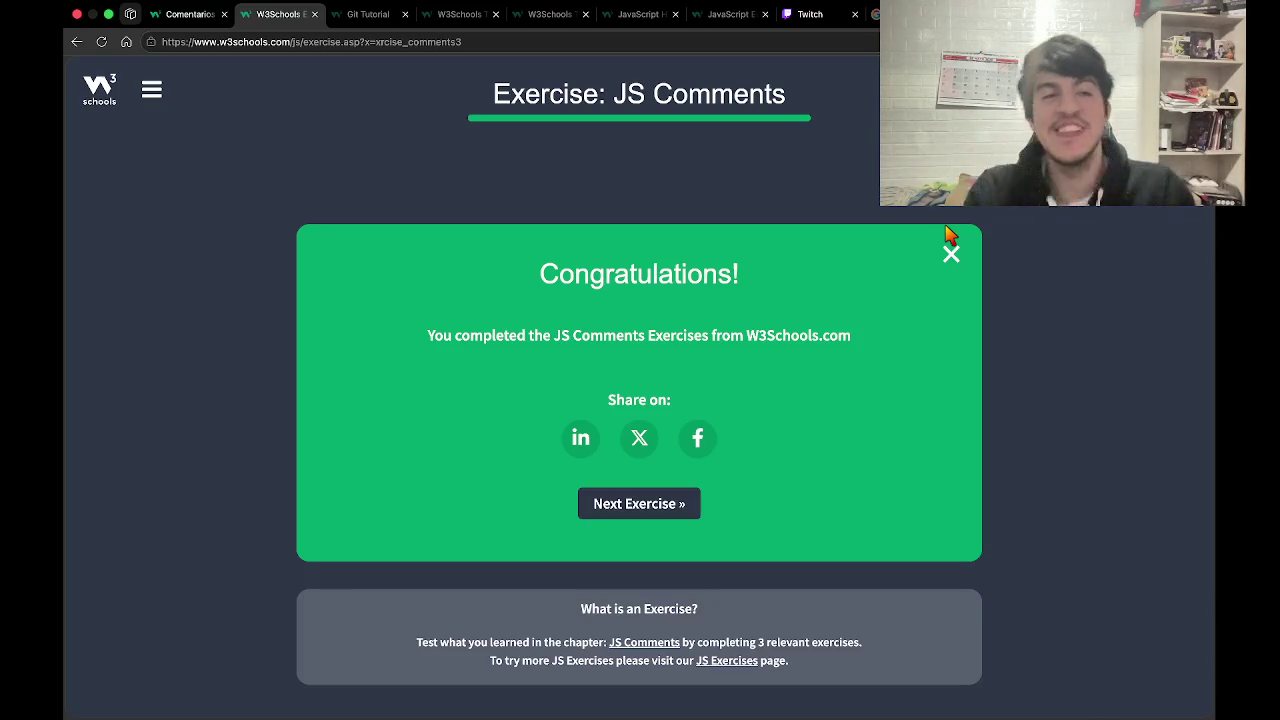
pyautogui.click(972, 255)
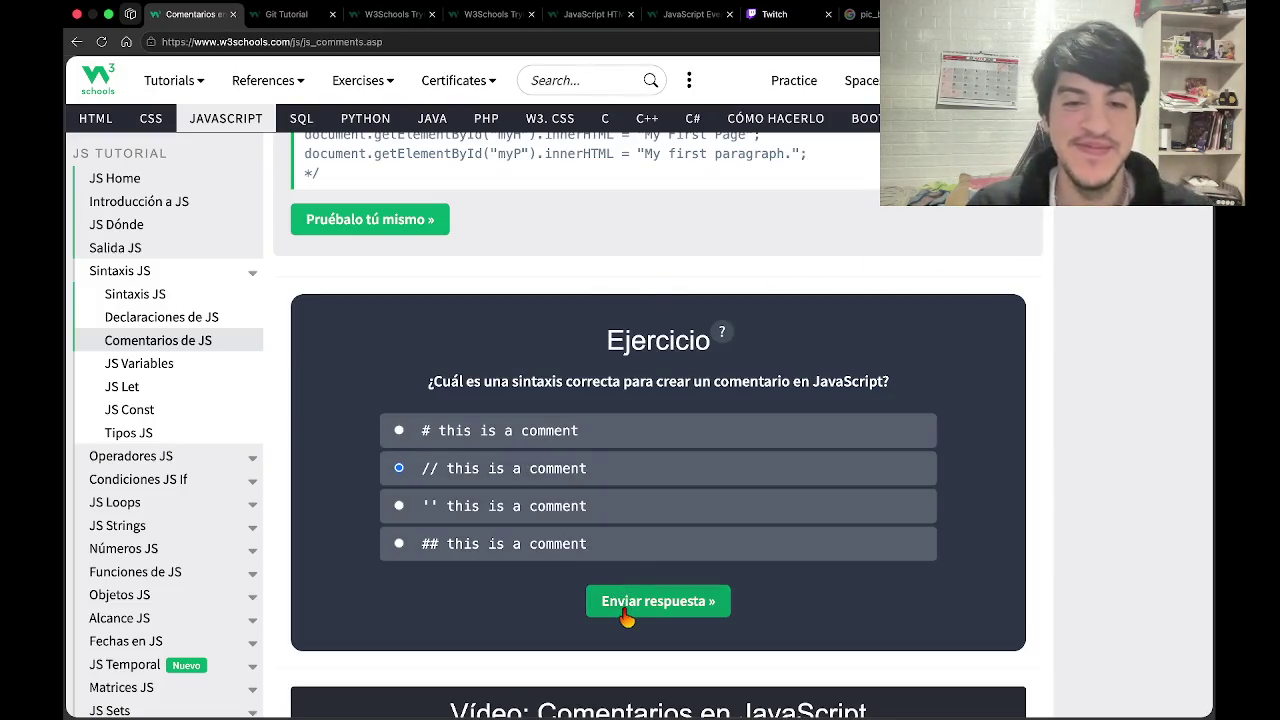
# Finish the Comentarios en JavaScript lesson and continue to the JS Variables page.
pyautogui.scroll(-8, 620, 612)
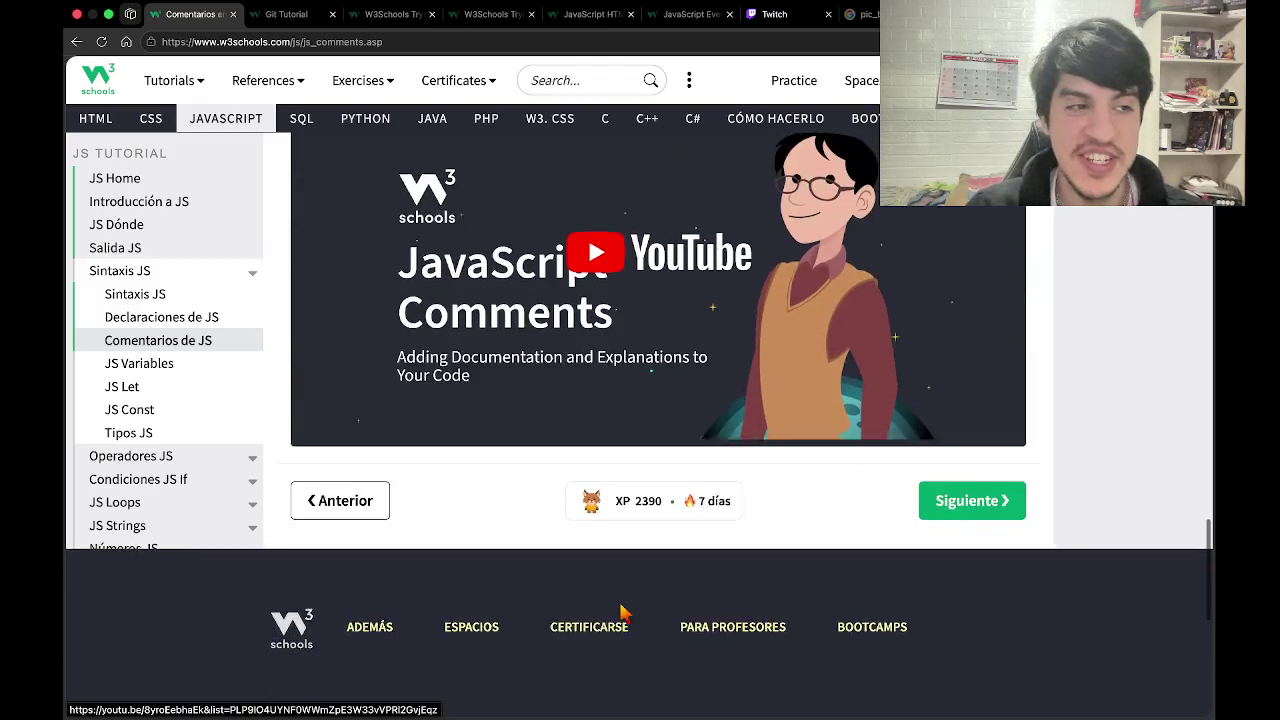
pyautogui.click(933, 463)
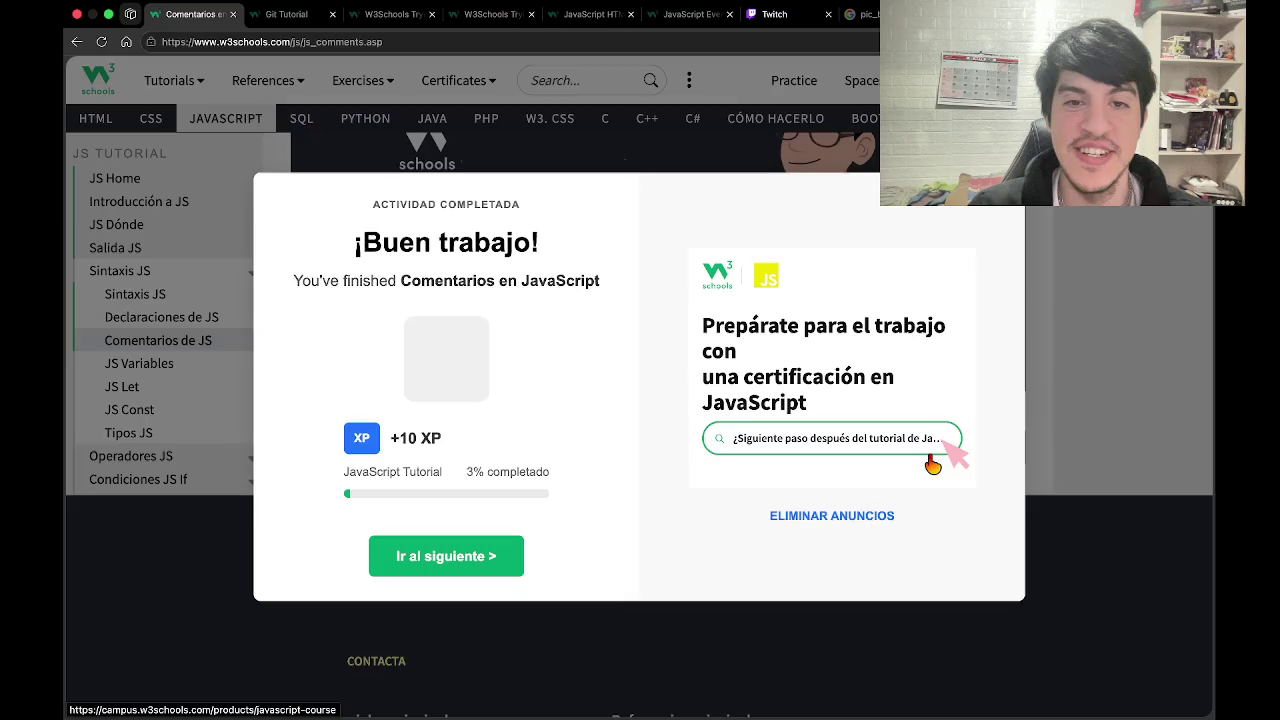
pyautogui.click(479, 576)
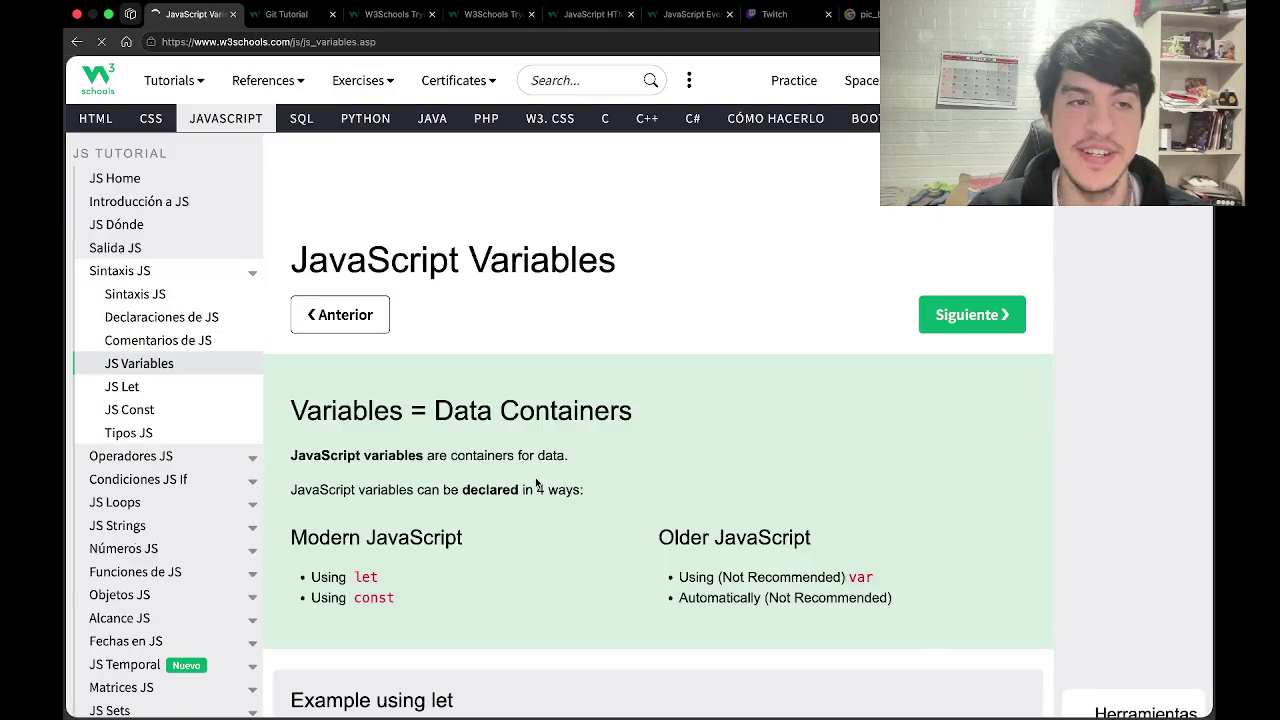
# Read the 'Variables = Contenedores de datos' intro of the Variables lesson.
pyautogui.scroll(-1, 535, 483)
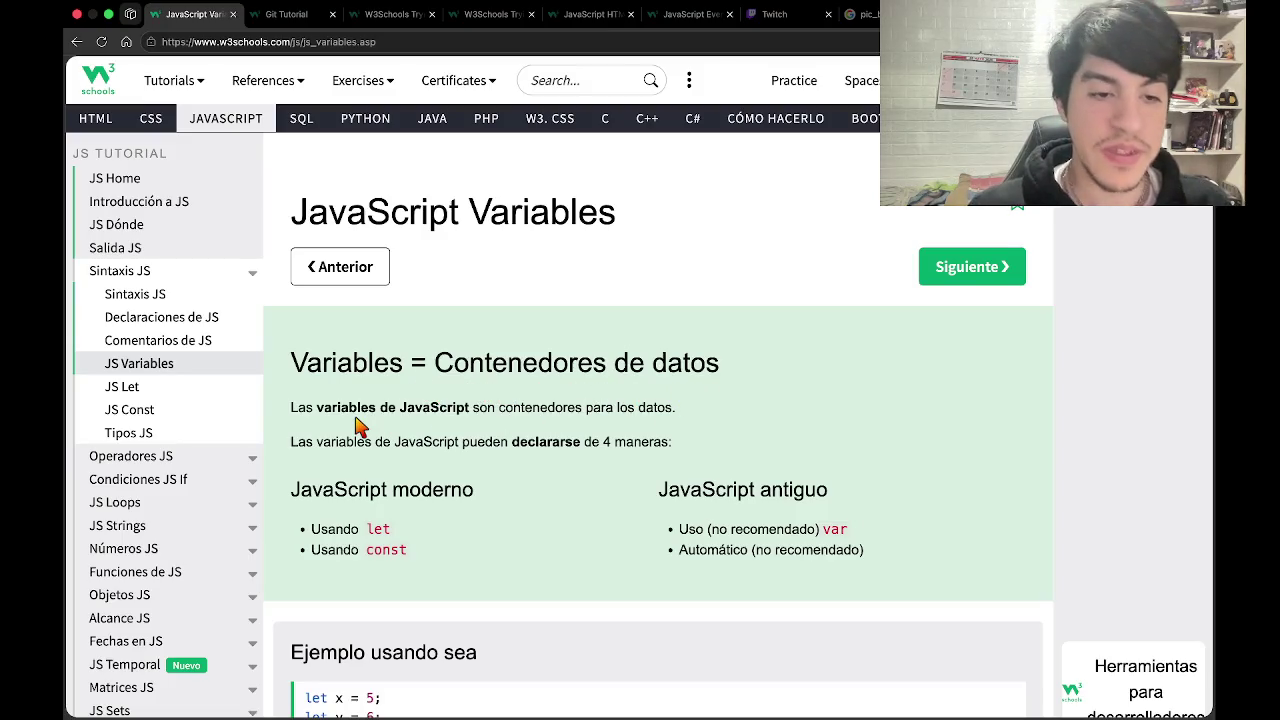
pyautogui.scroll(-5, 360, 427)
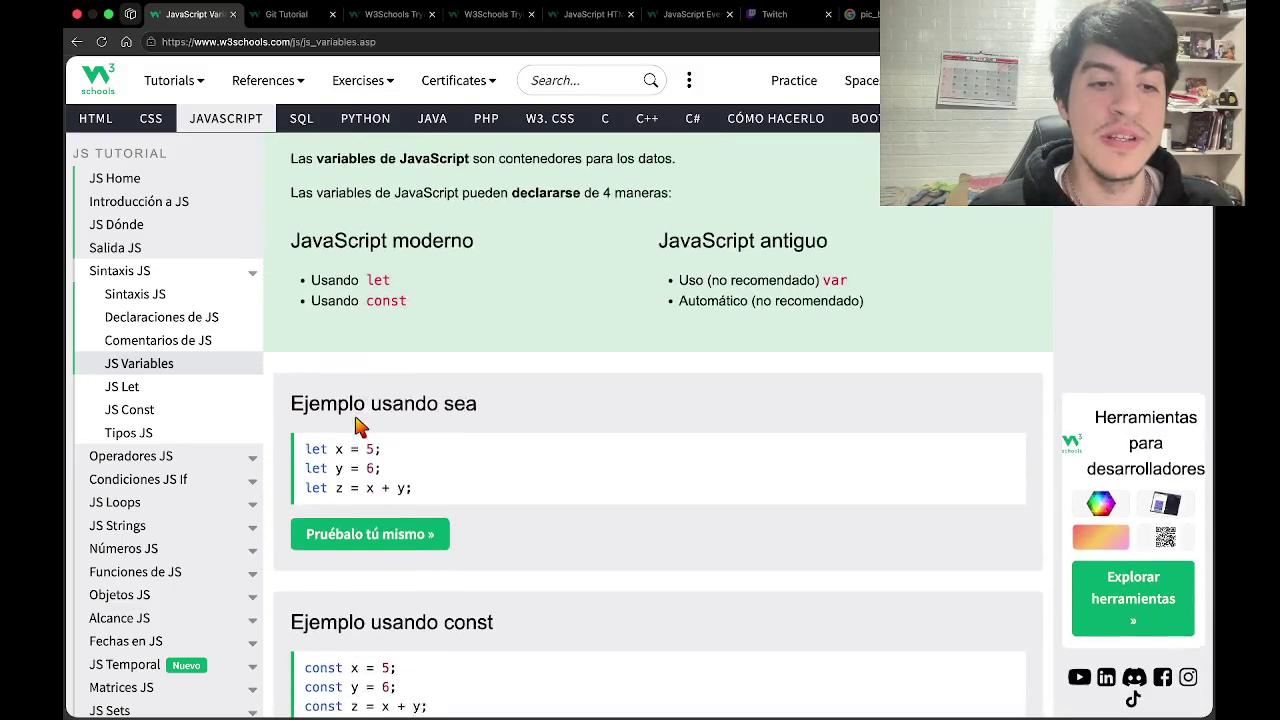
pyautogui.scroll(1, 360, 427)
pyautogui.scroll(-3, 360, 427)
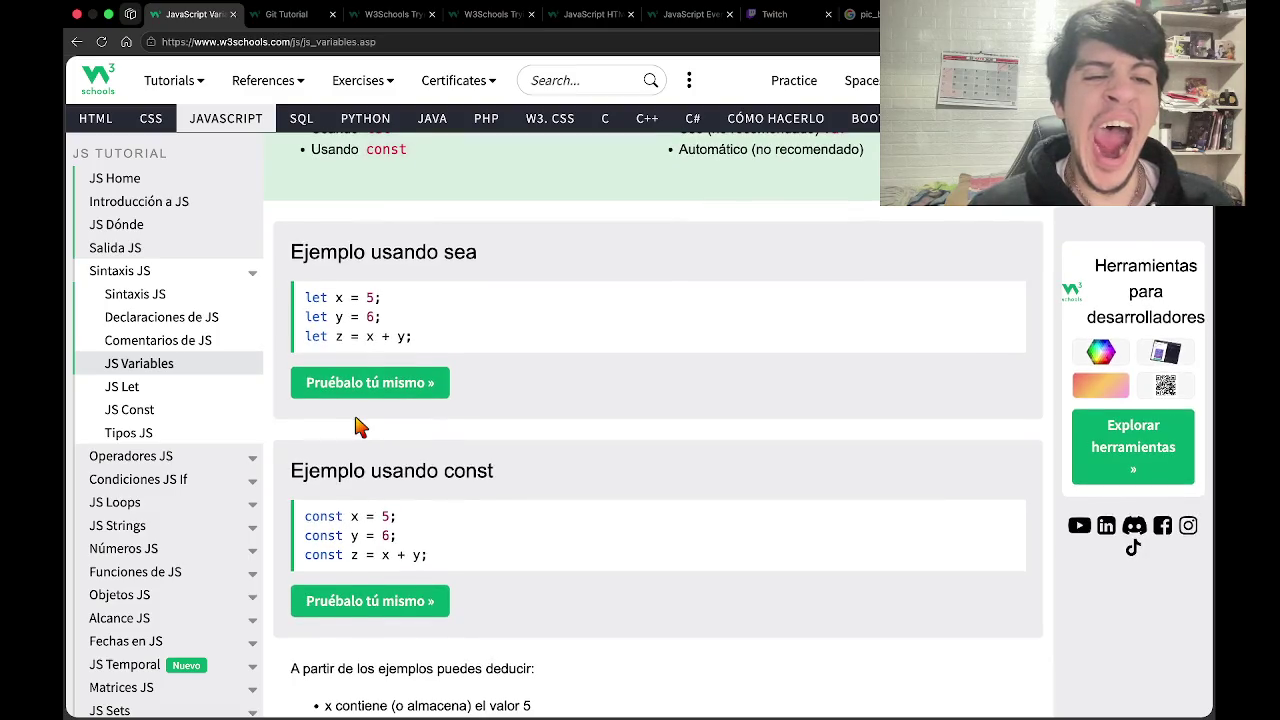
pyautogui.scroll(5, 360, 427)
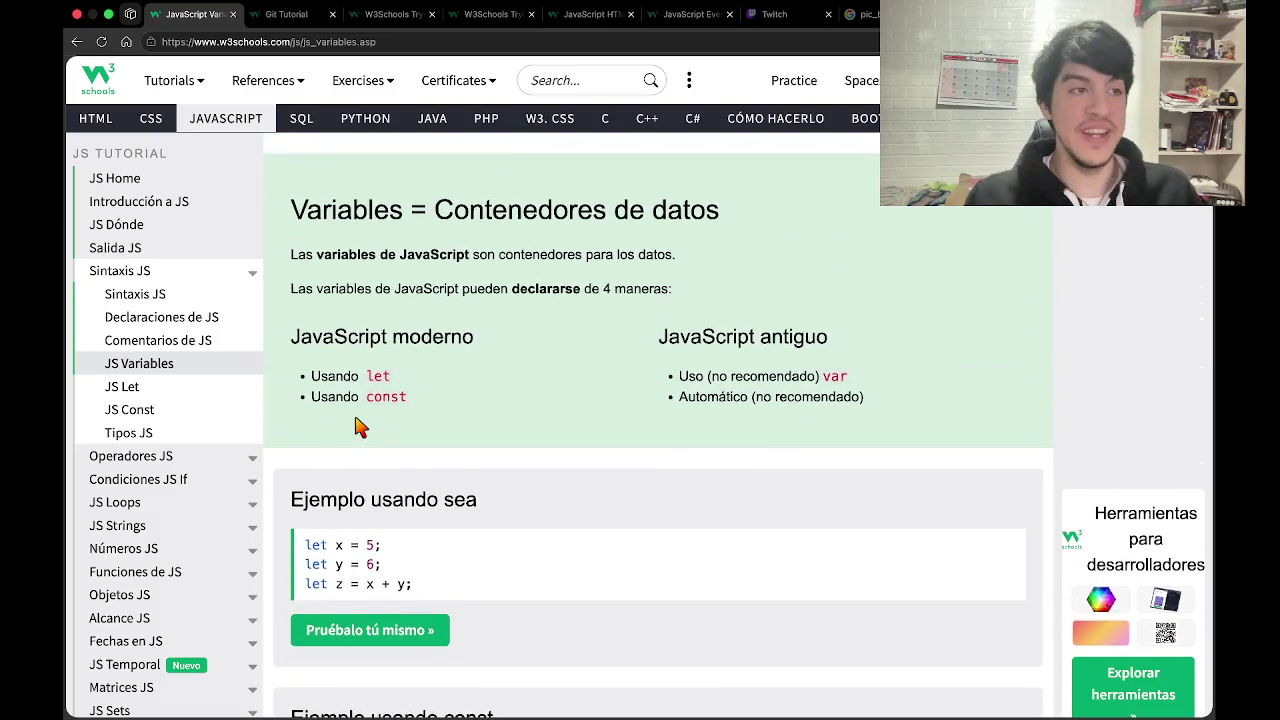
# Check the laptop's battery status and dismiss the menu.
pyautogui.moveTo(855, 4)
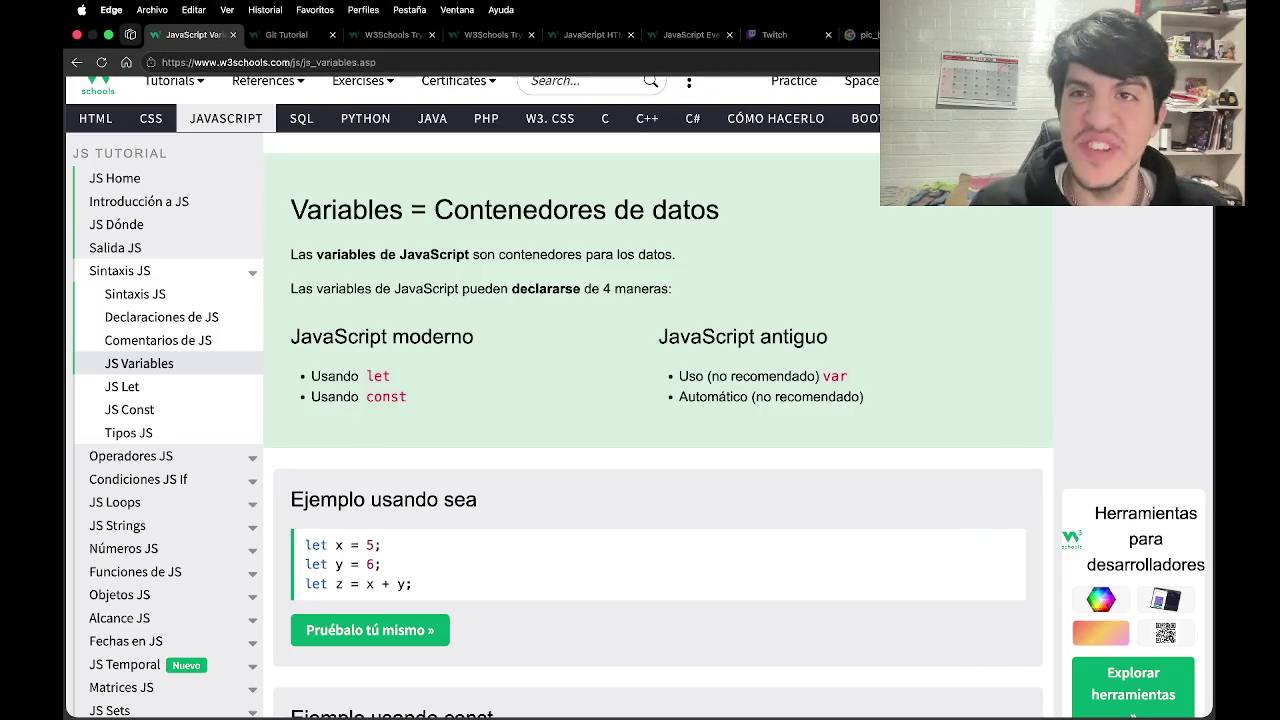
pyautogui.click(760, 10)
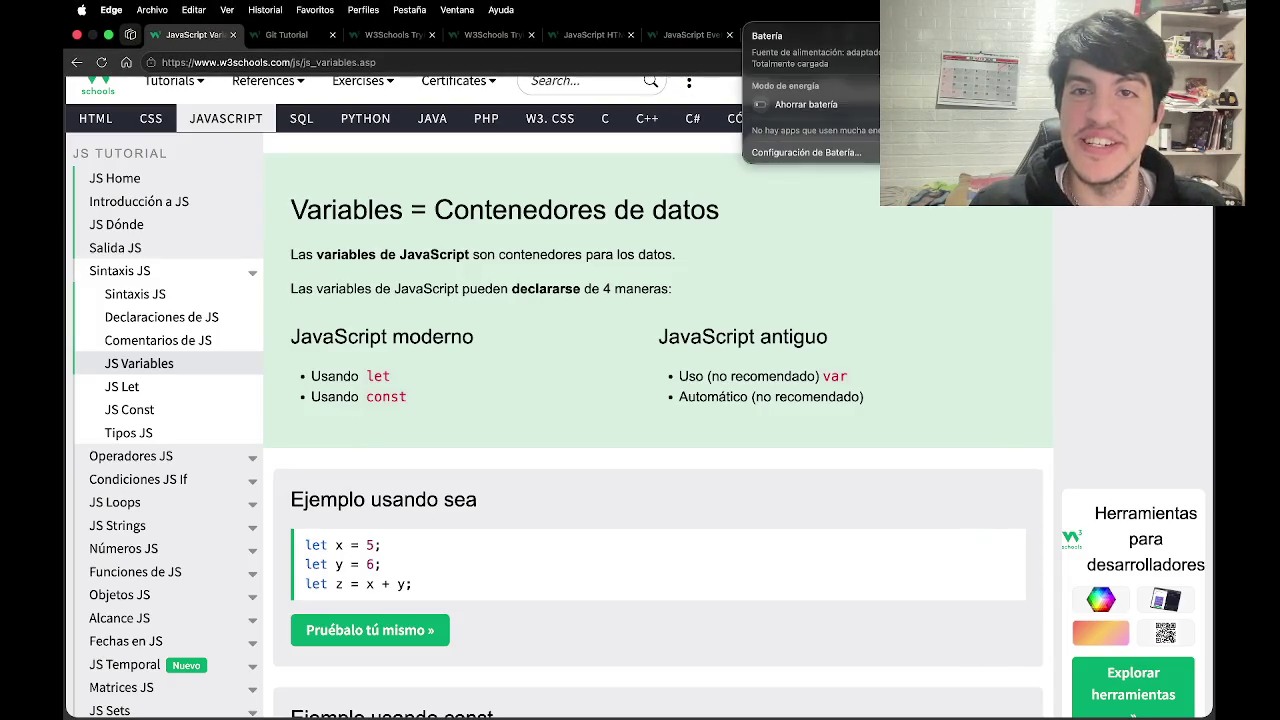
pyautogui.press('Escape')
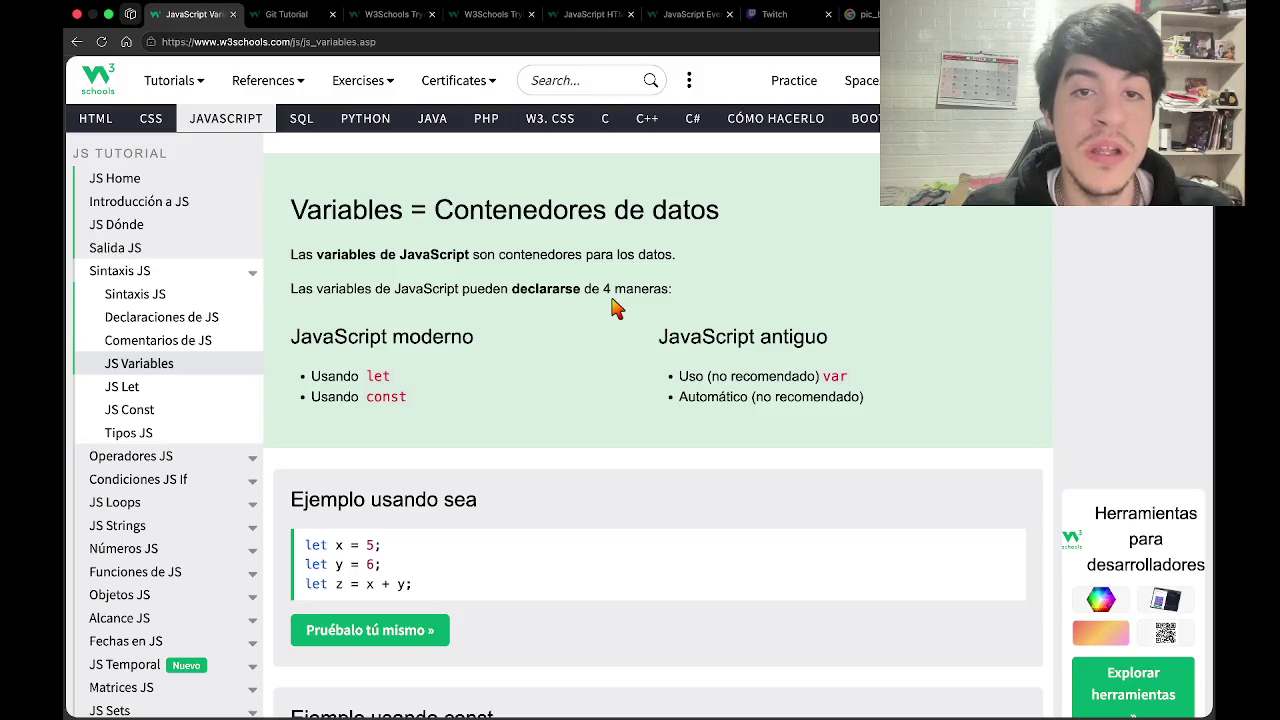
# Scroll to the let and const examples and open the let example in the Try-it editor.
pyautogui.scroll(-1, 670, 314)
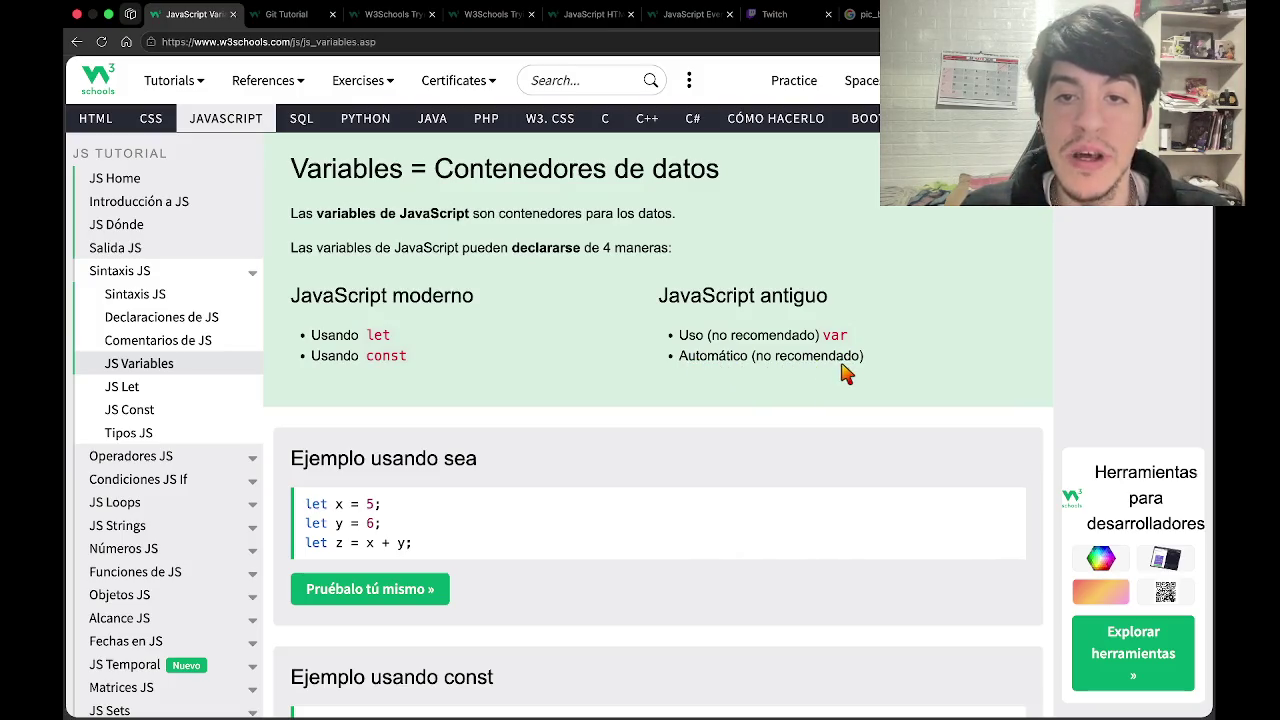
pyautogui.scroll(-4, 855, 372)
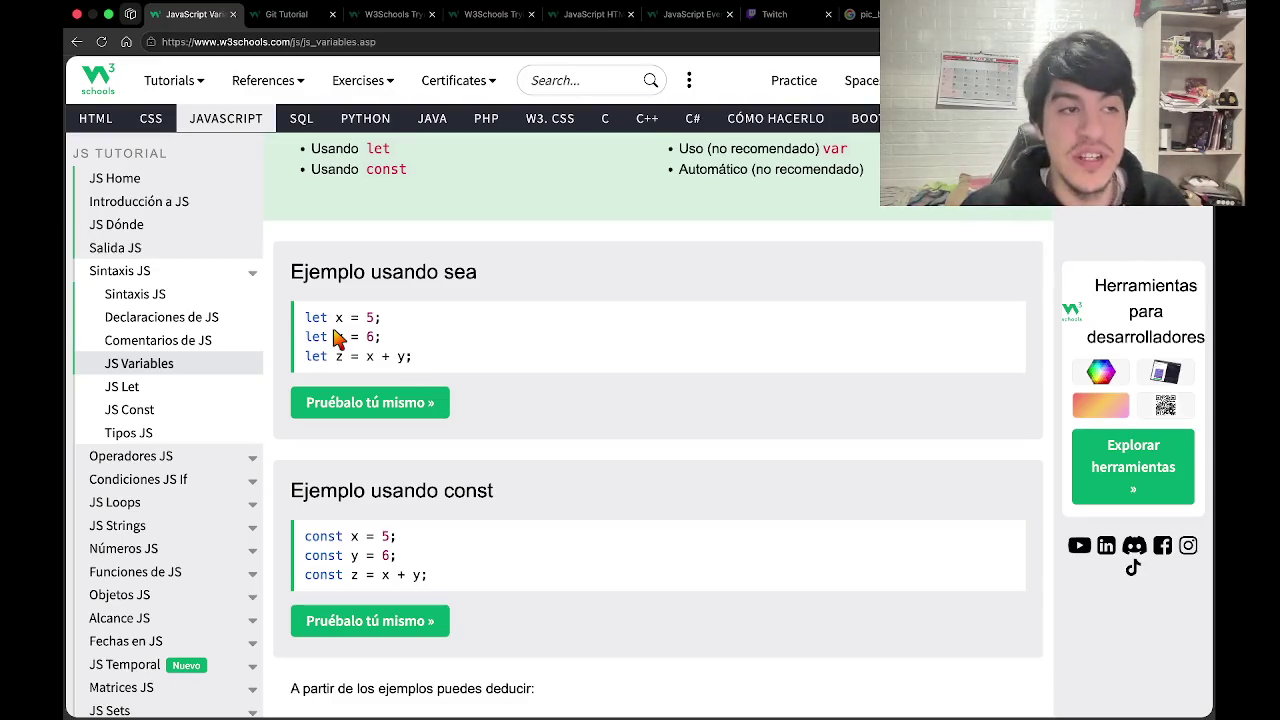
pyautogui.scroll(-5, 337, 338)
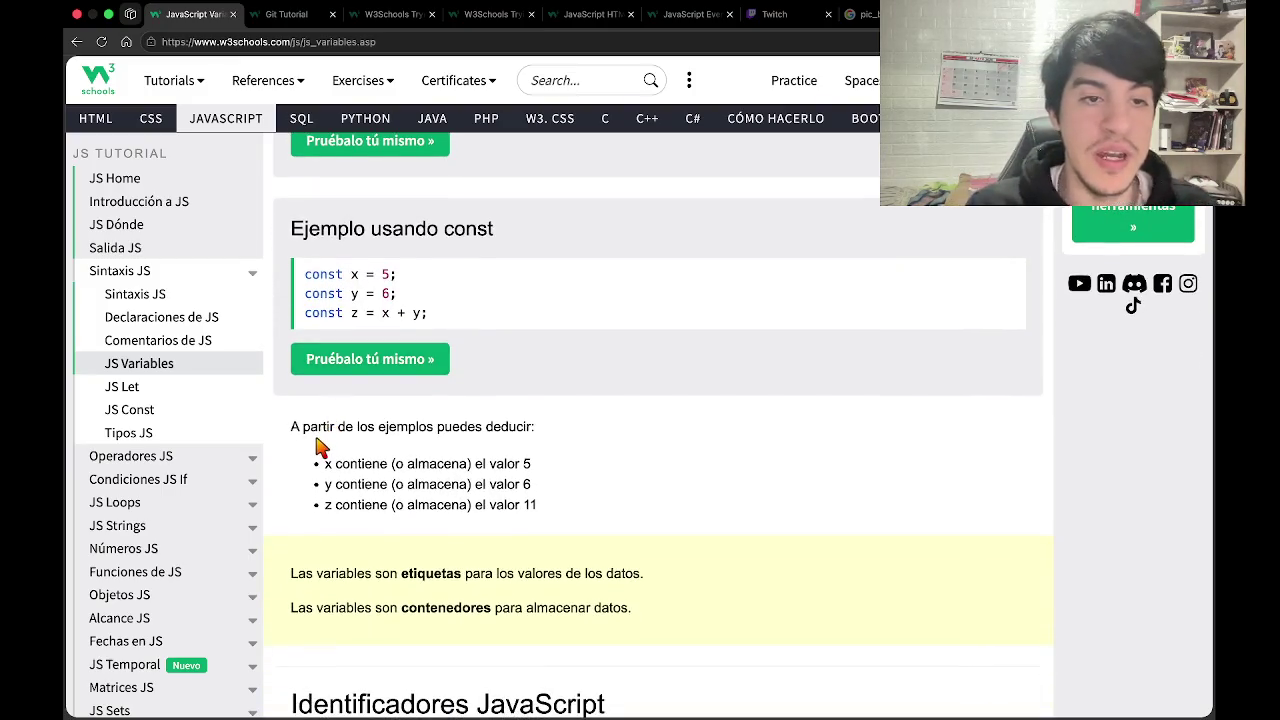
pyautogui.scroll(4, 349, 214)
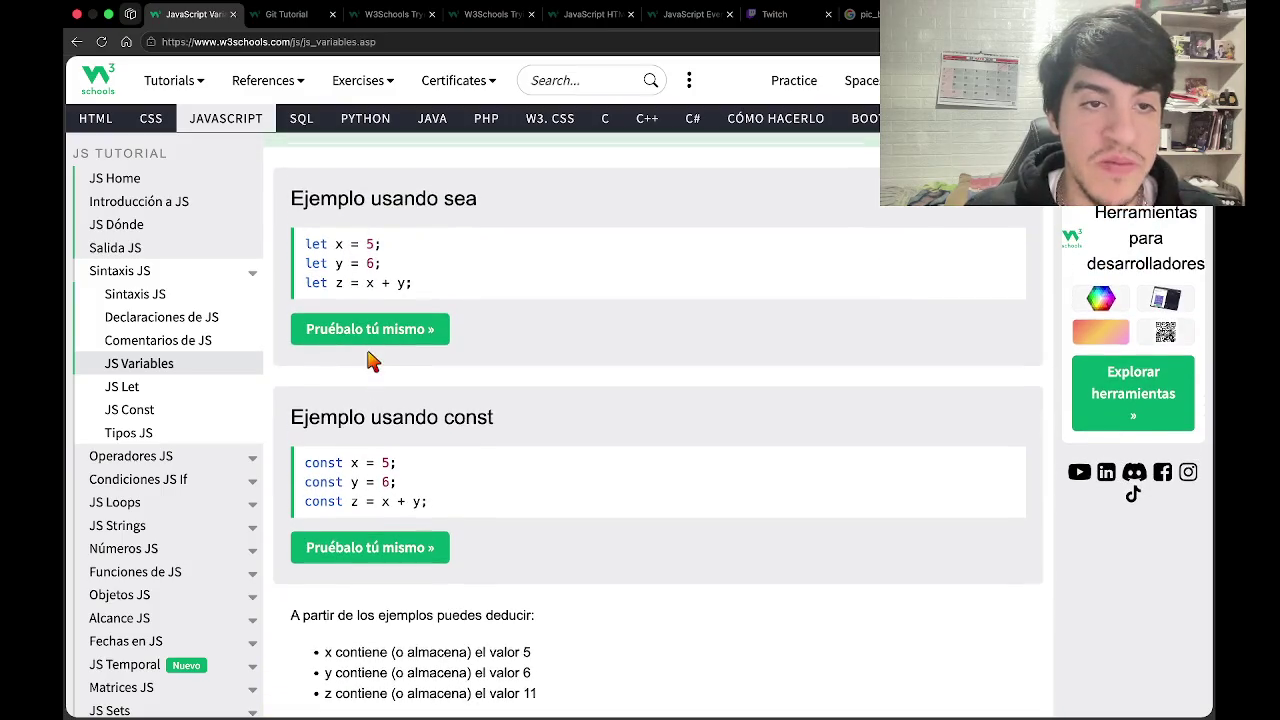
pyautogui.click(369, 340)
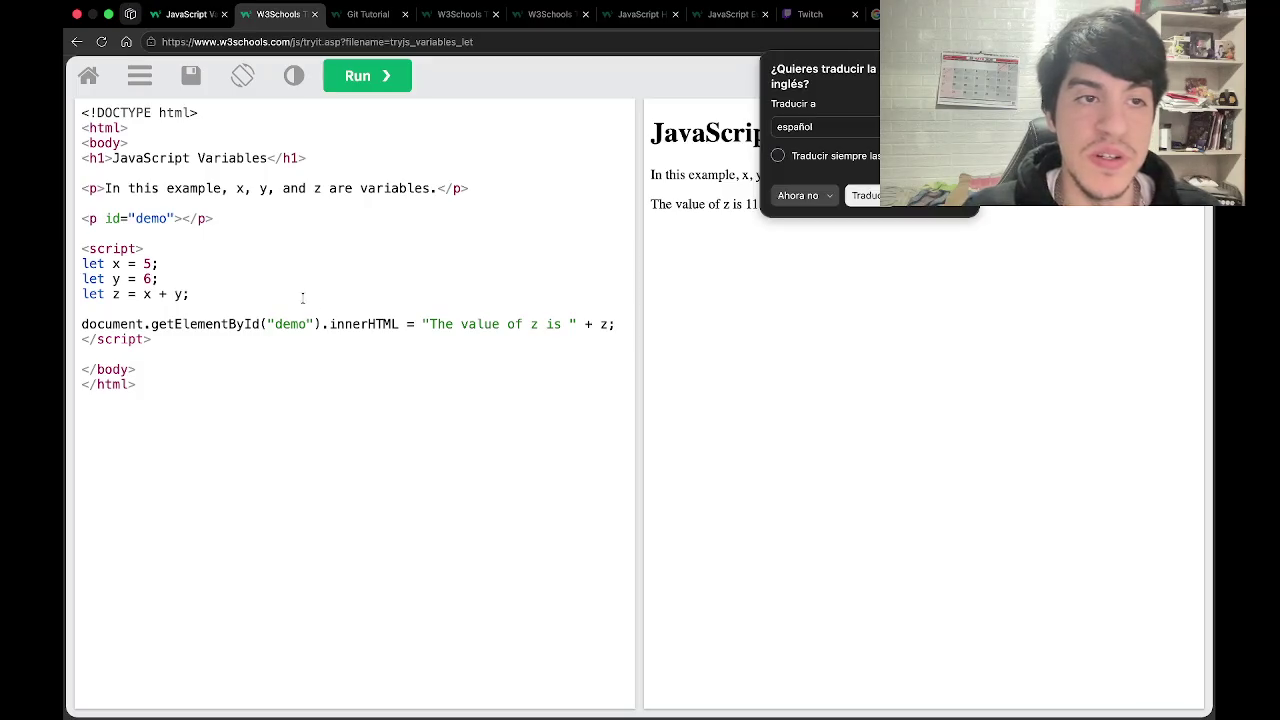
pyautogui.click(288, 293)
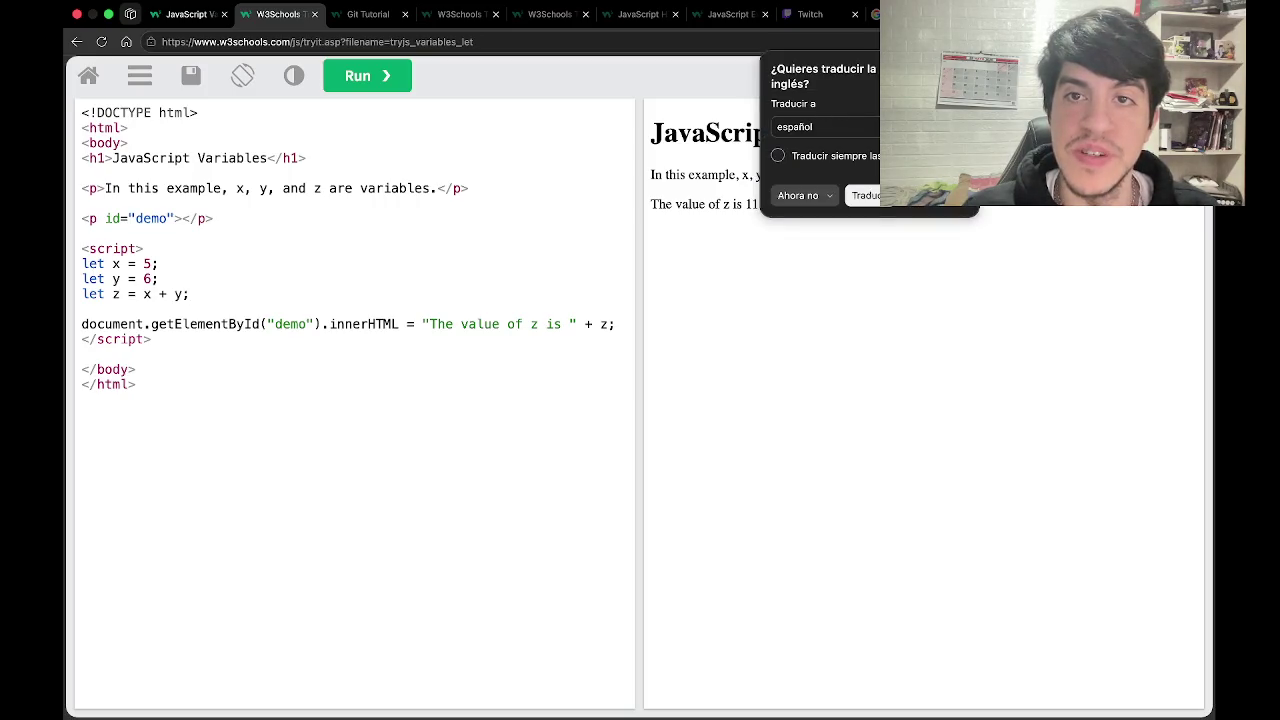
pyautogui.click(868, 198)
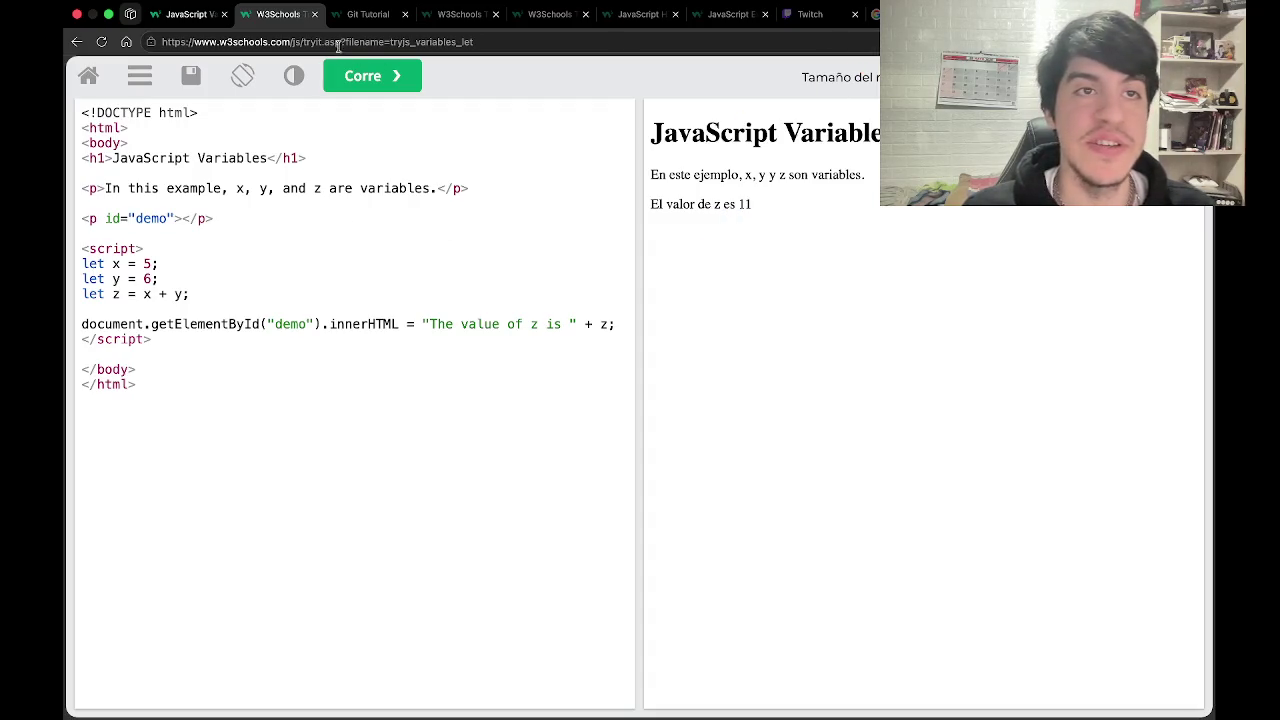
pyautogui.click(315, 15)
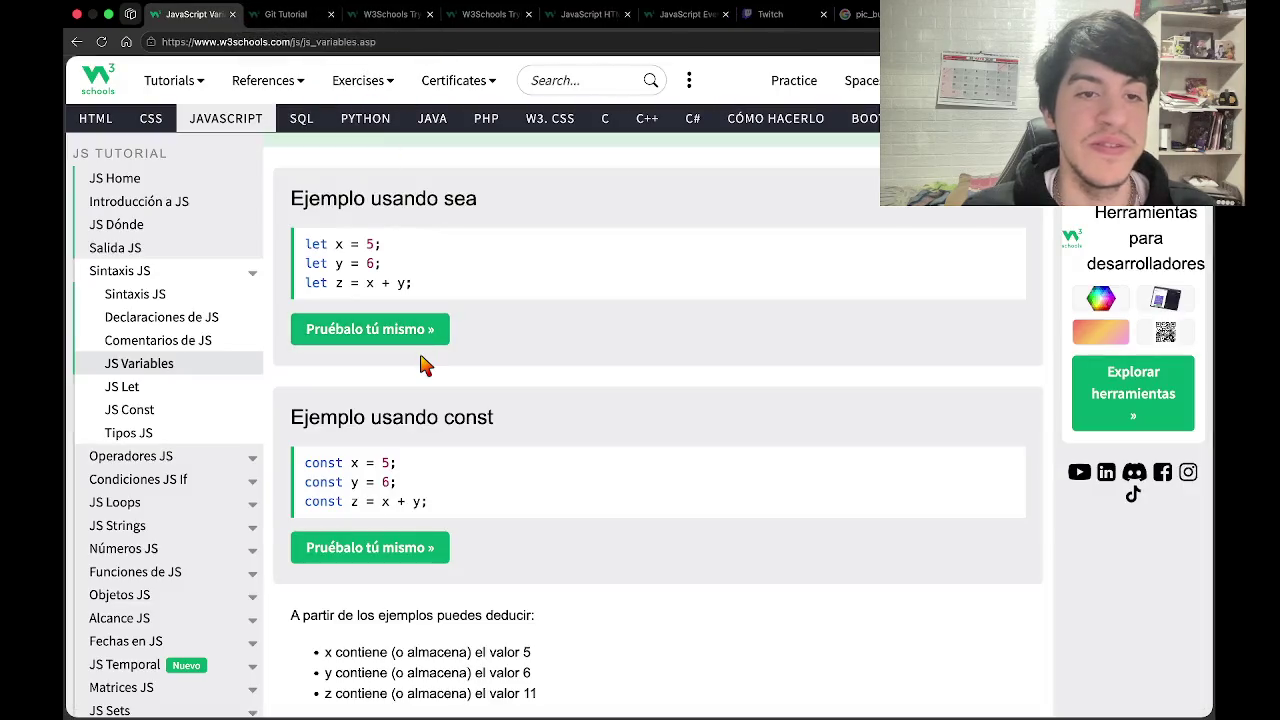
pyautogui.scroll(-2, 422, 365)
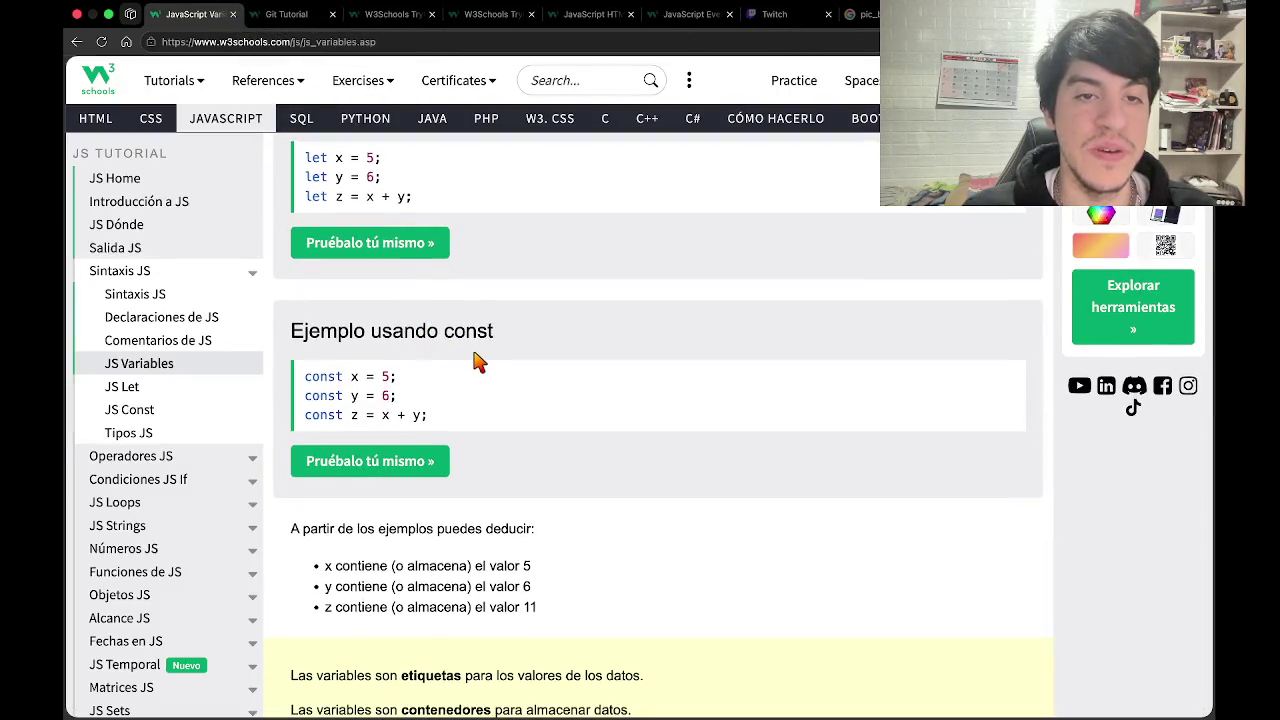
pyautogui.click(396, 466)
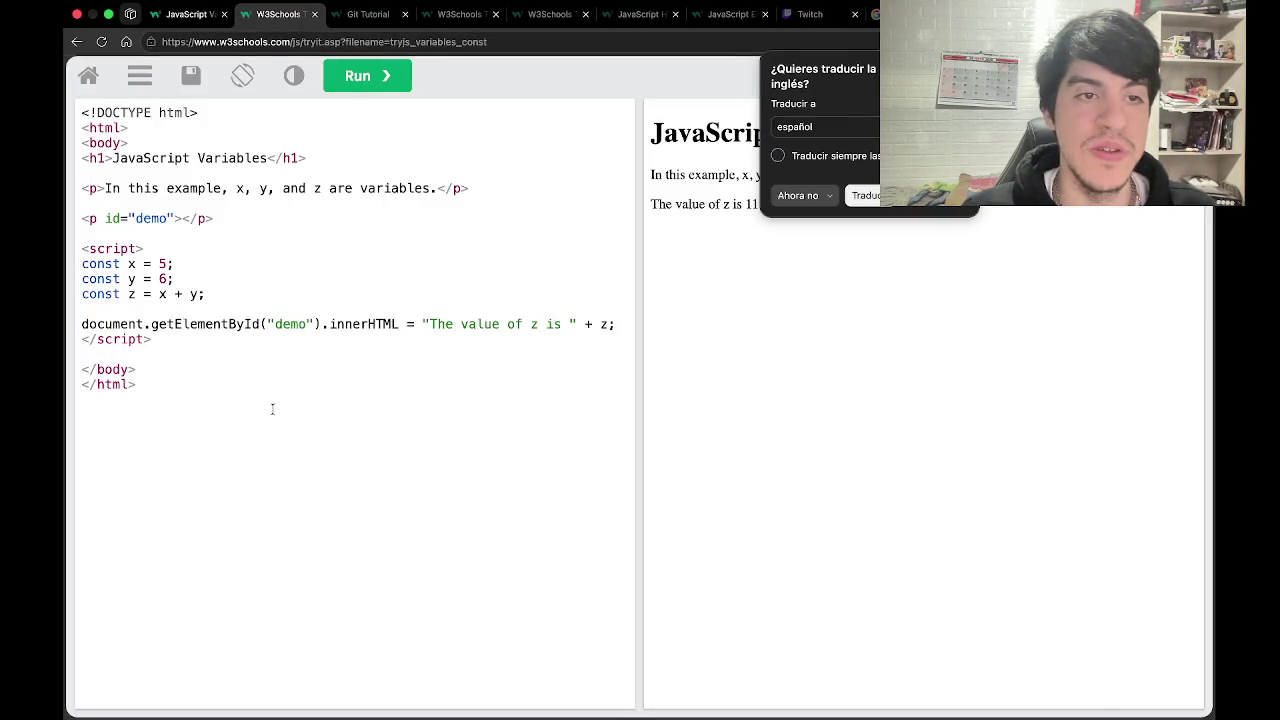
pyautogui.click(694, 300)
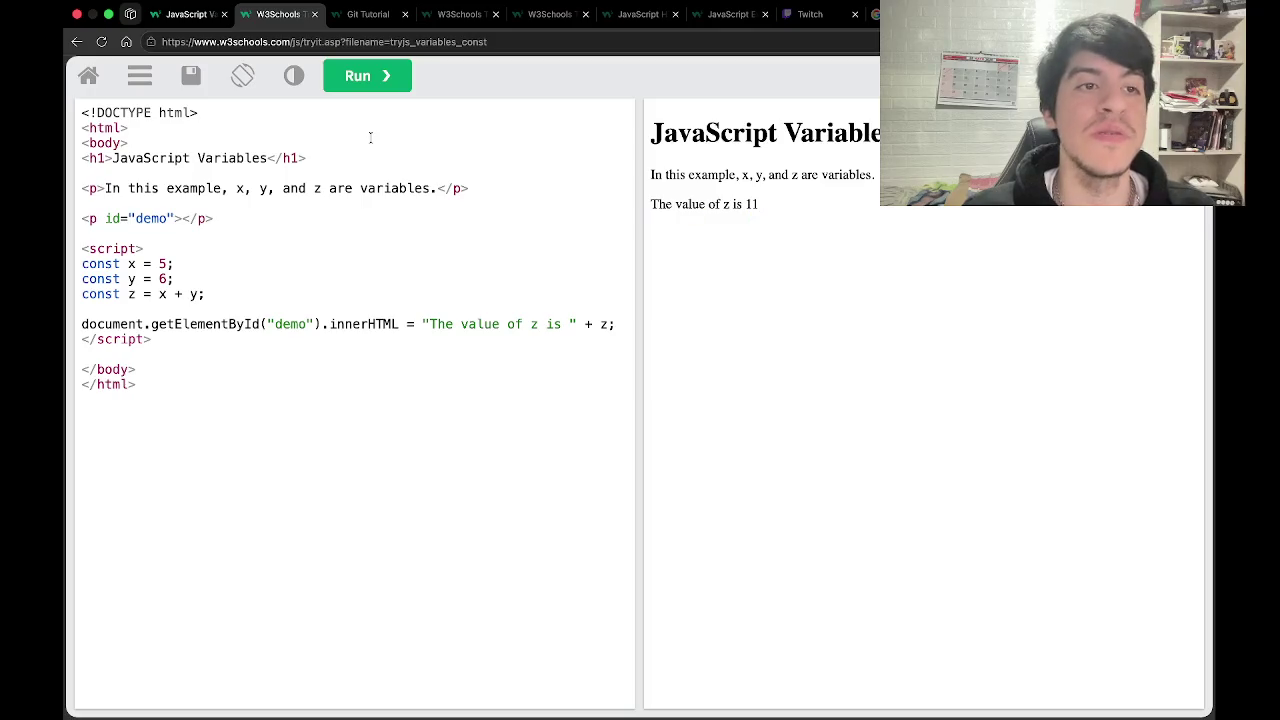
pyautogui.click(314, 14)
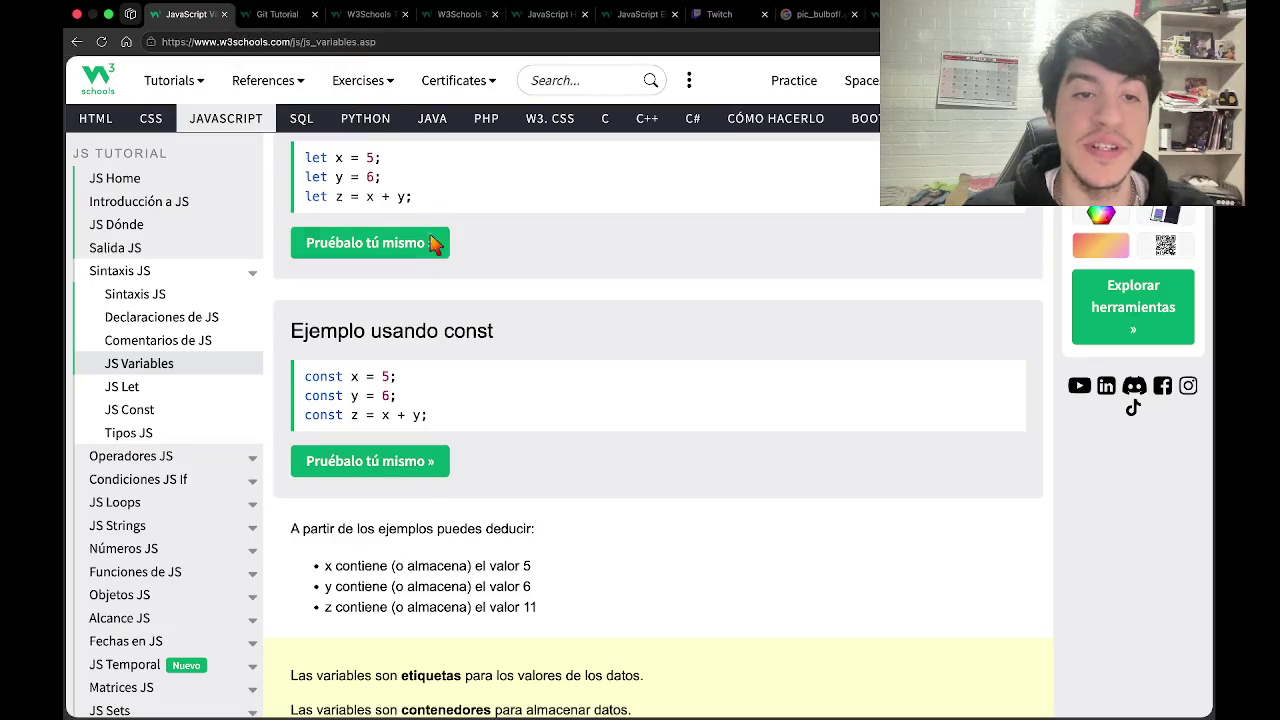
# Scroll through the 'Identificadores JavaScript' rules to the 'Guión bajo JavaScript (_)' heading.
pyautogui.scroll(-3, 437, 314)
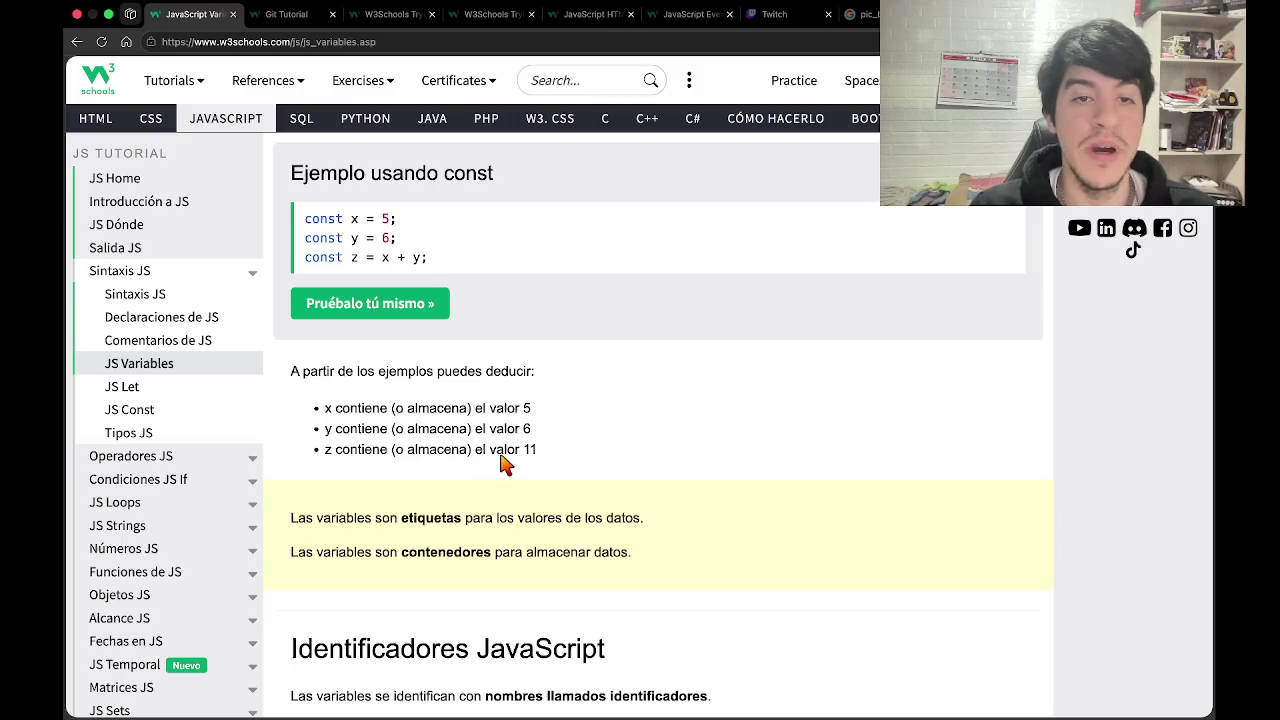
pyautogui.scroll(-3, 533, 463)
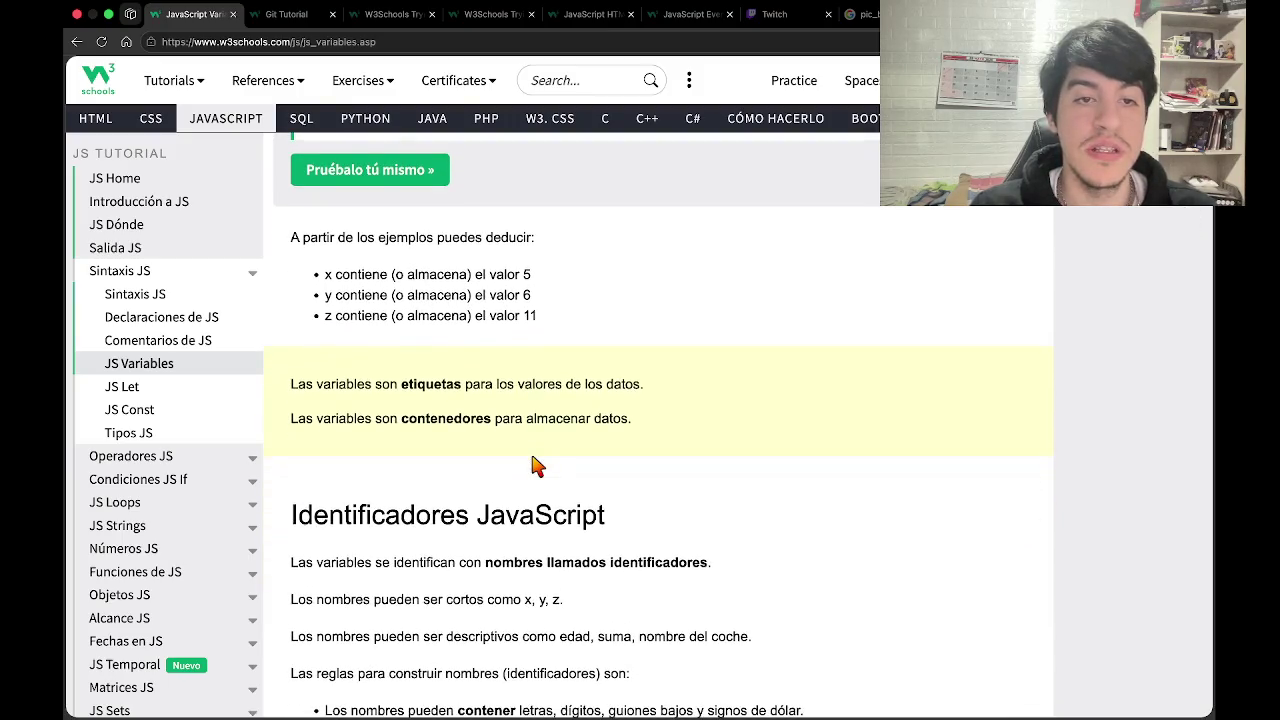
pyautogui.scroll(-1, 533, 463)
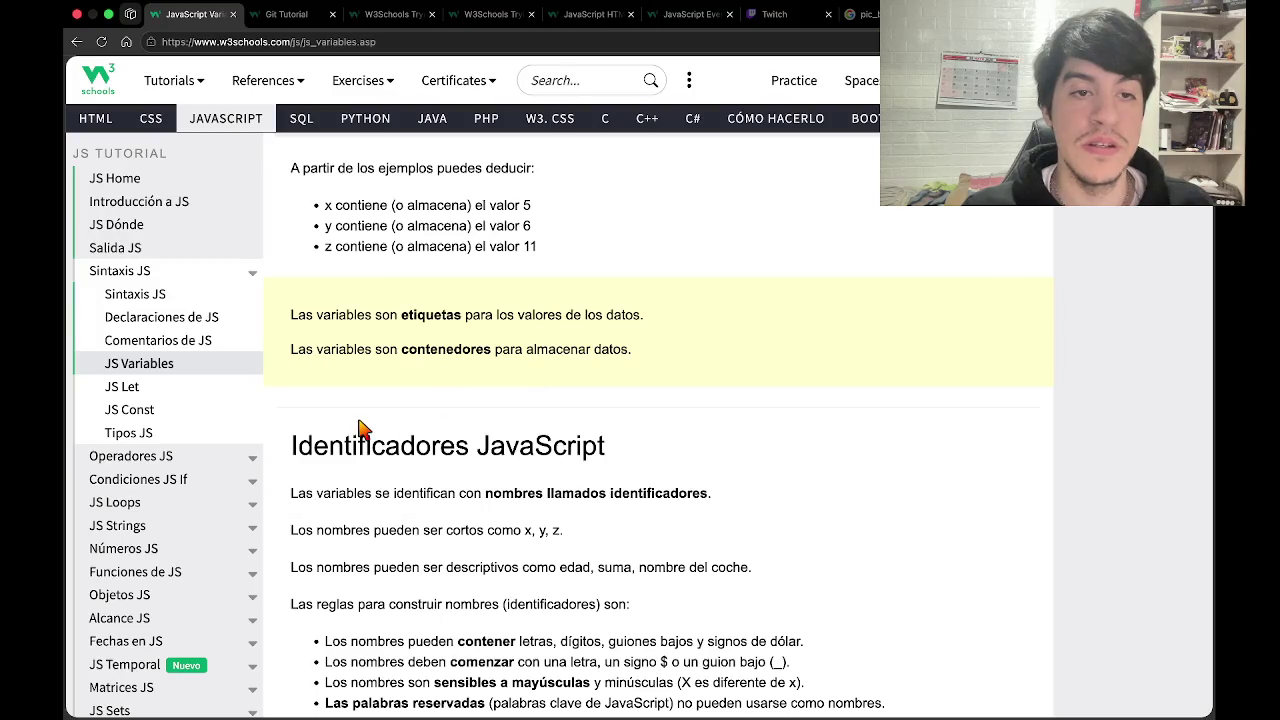
pyautogui.scroll(-3, 362, 428)
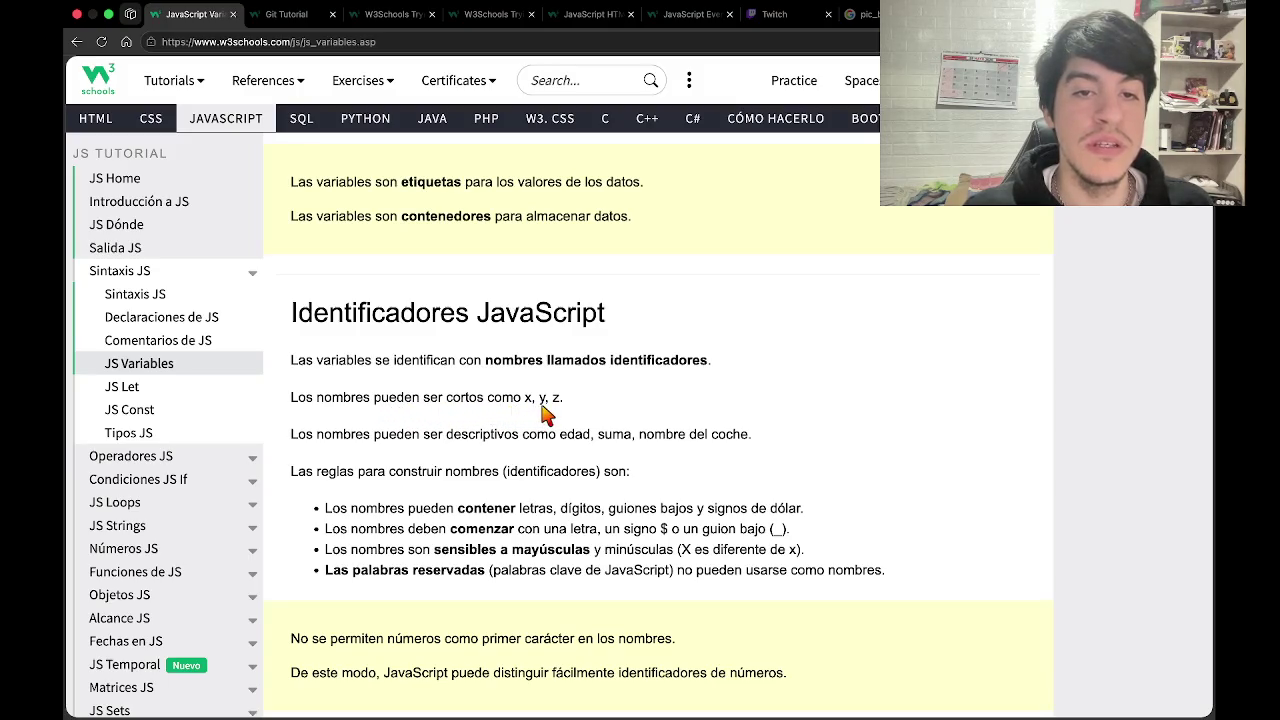
pyautogui.scroll(-2, 563, 415)
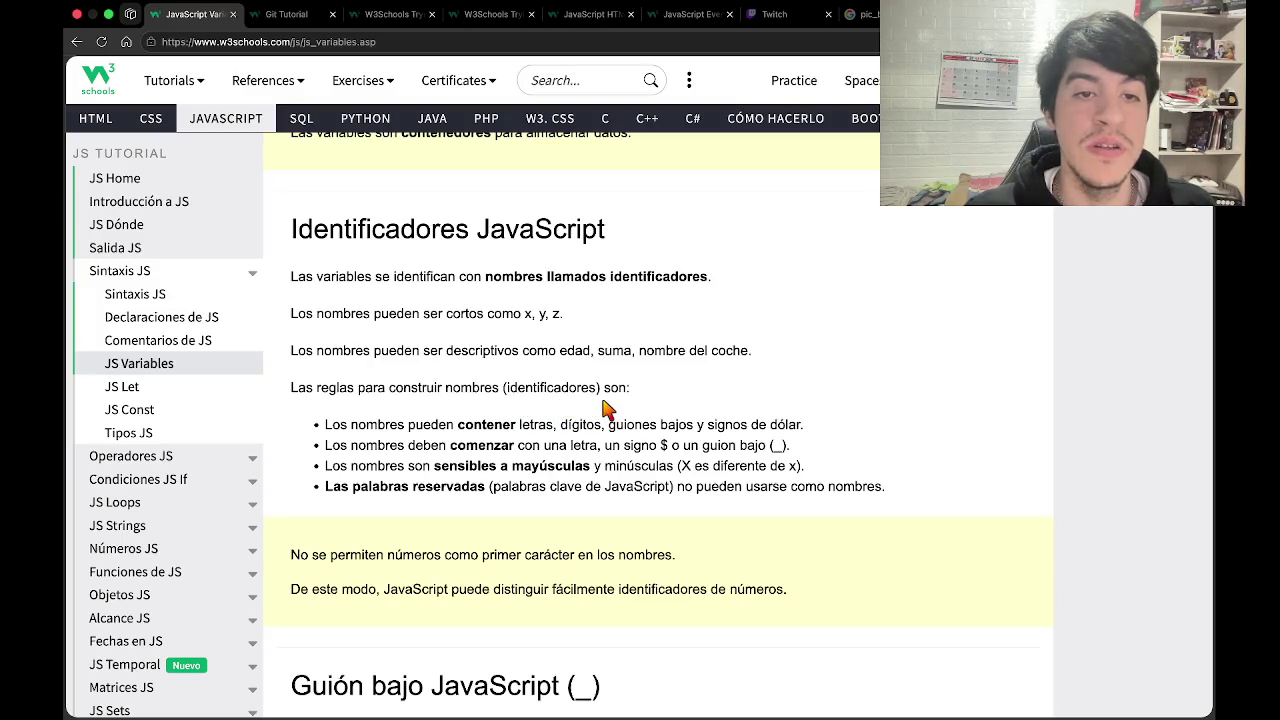
pyautogui.scroll(-3, 608, 408)
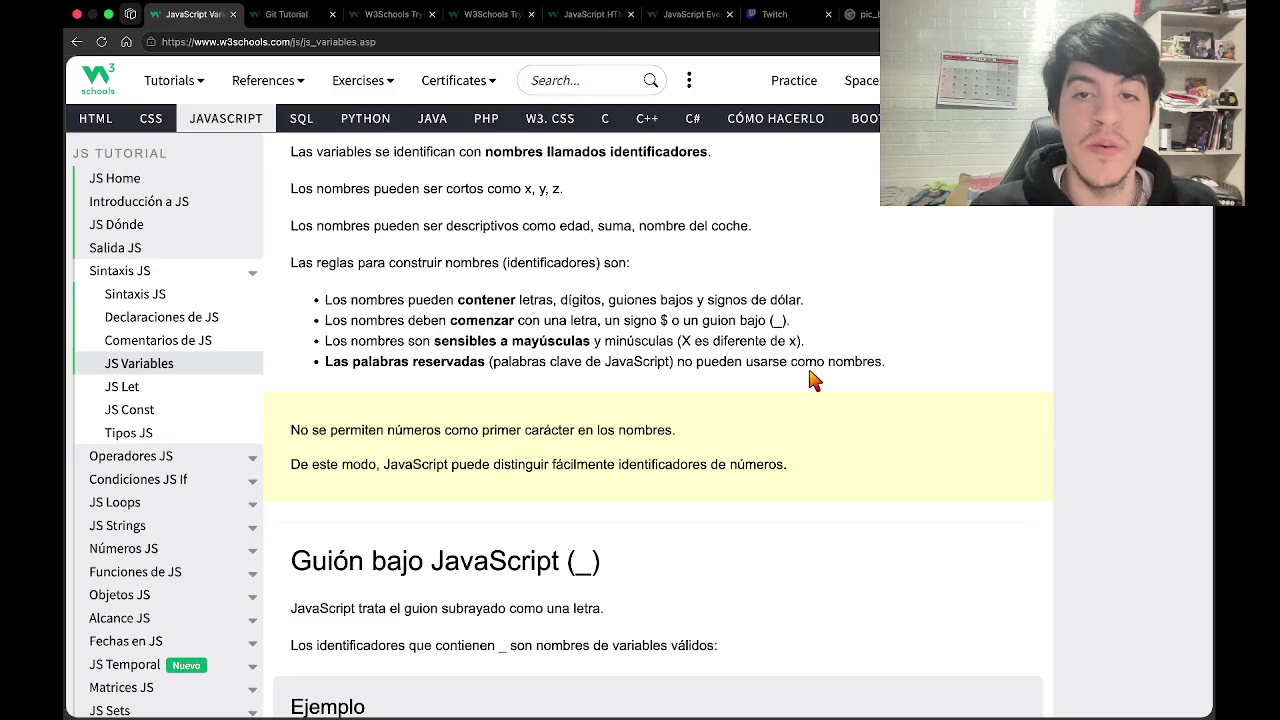
pyautogui.scroll(-1, 851, 387)
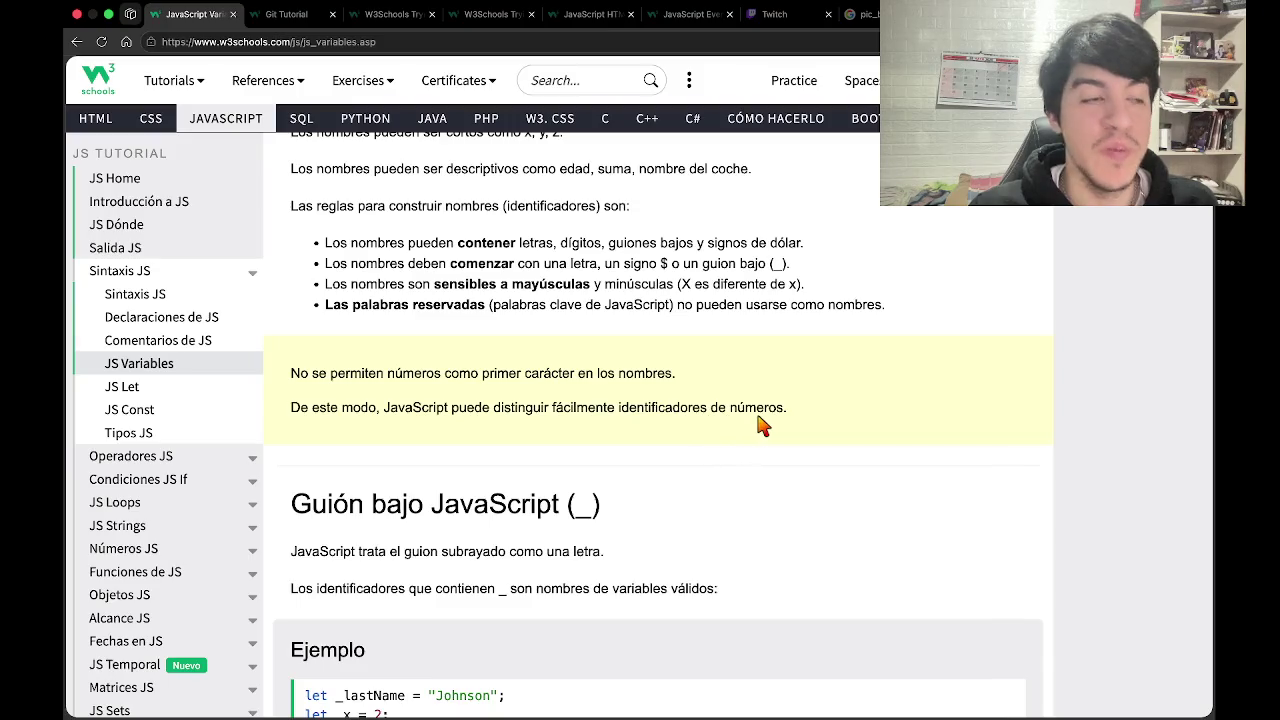
# Scroll to the _lastName, _x, _100 underscore example and open it in the Try-it editor.
pyautogui.scroll(-3, 345, 470)
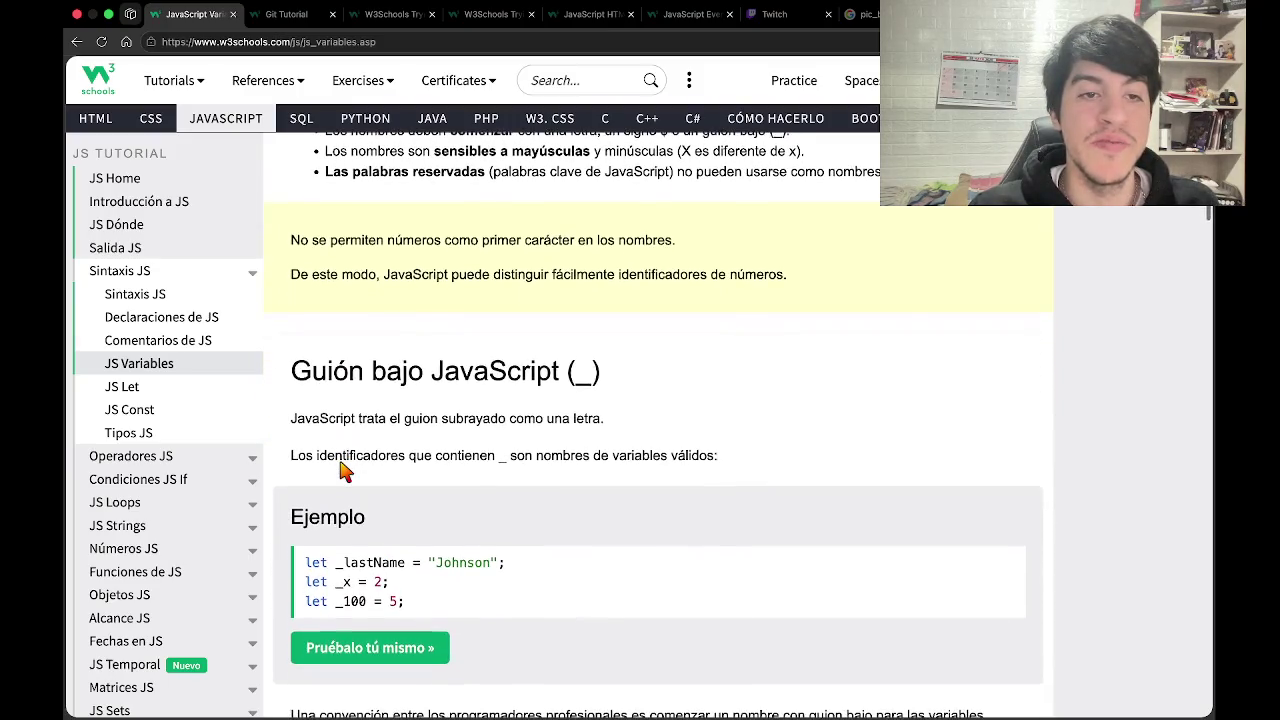
pyautogui.scroll(-1, 345, 470)
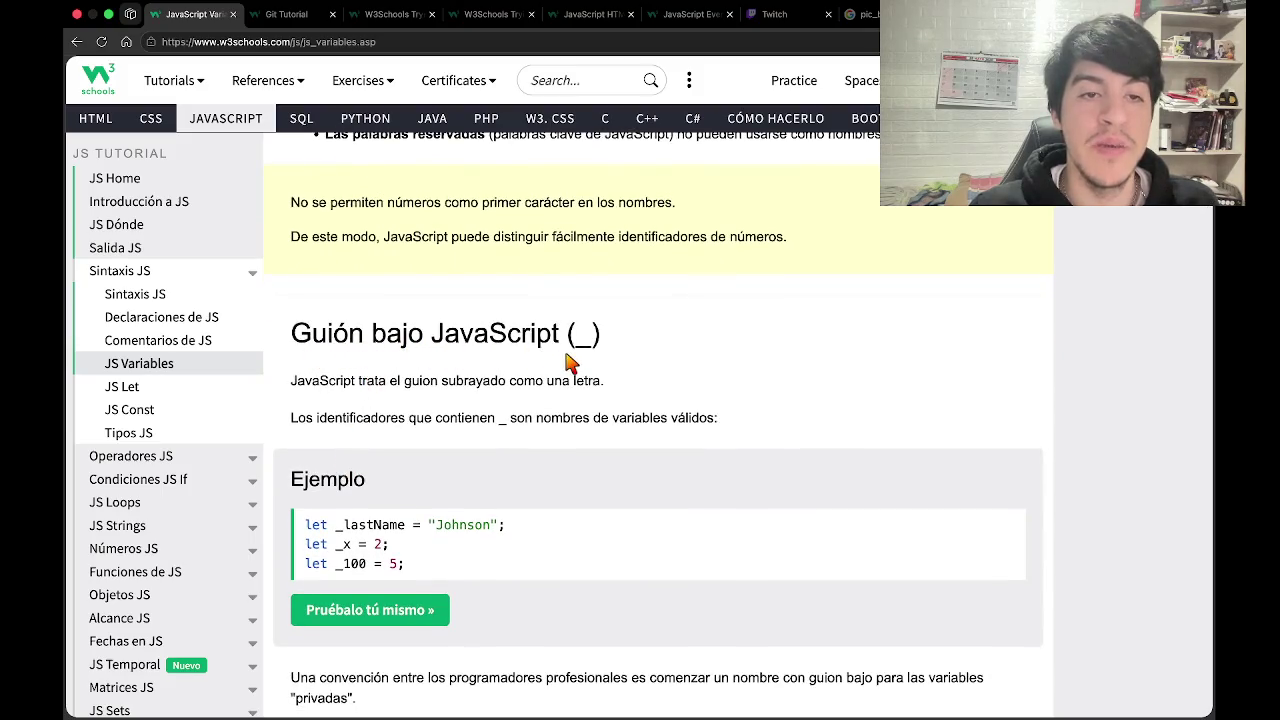
pyautogui.scroll(-2, 567, 360)
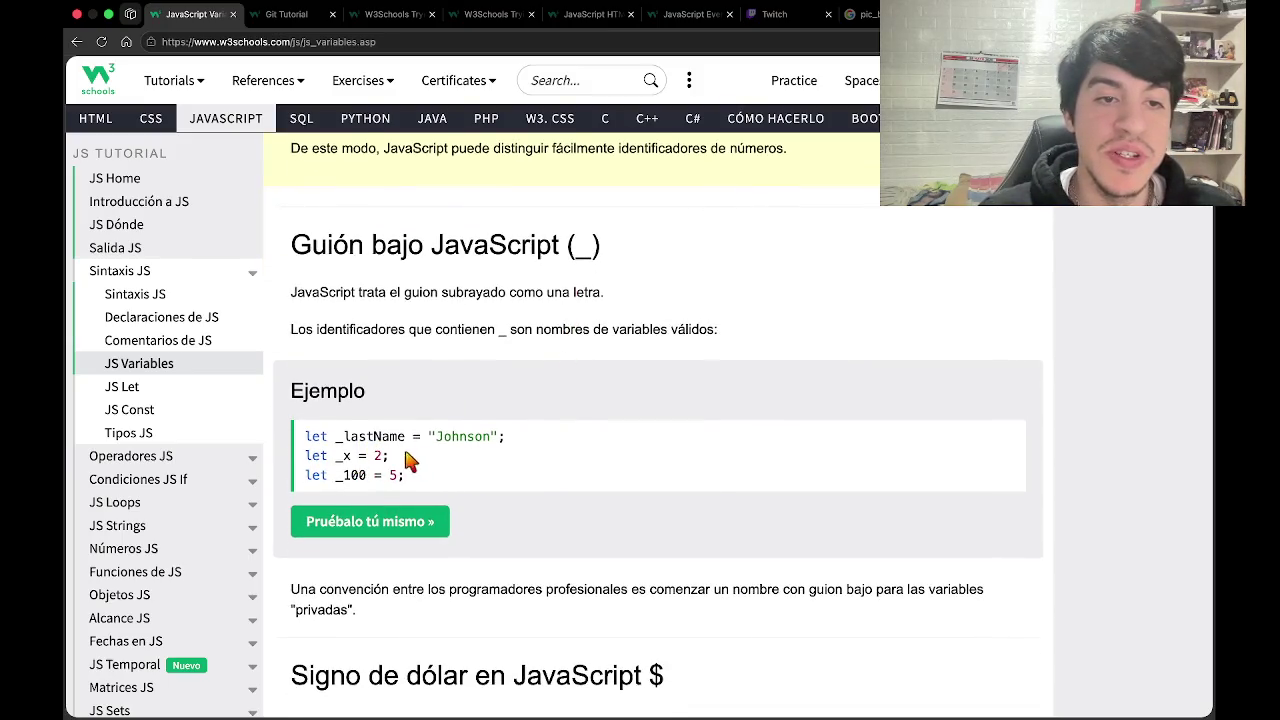
pyautogui.scroll(-2, 380, 458)
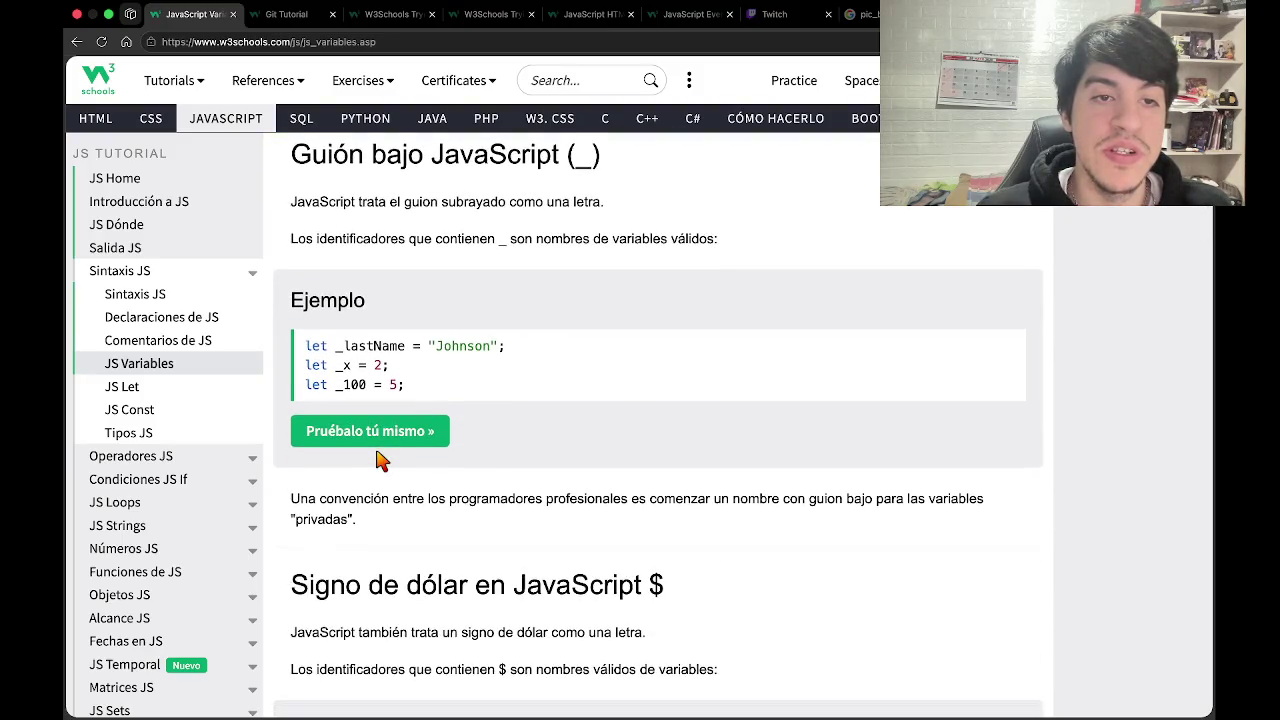
pyautogui.click(372, 433)
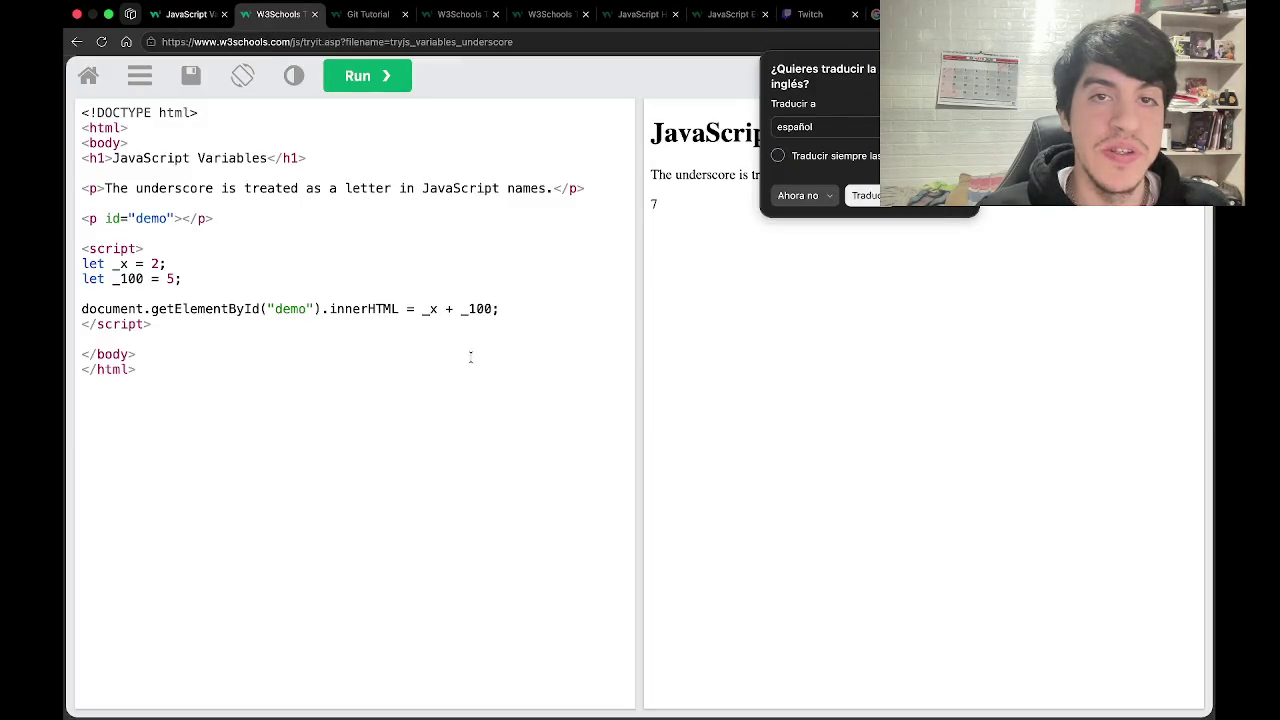
# Translate the underscore Try-it page into Spanish, then switch to the VS Code desktop.
pyautogui.click(688, 268)
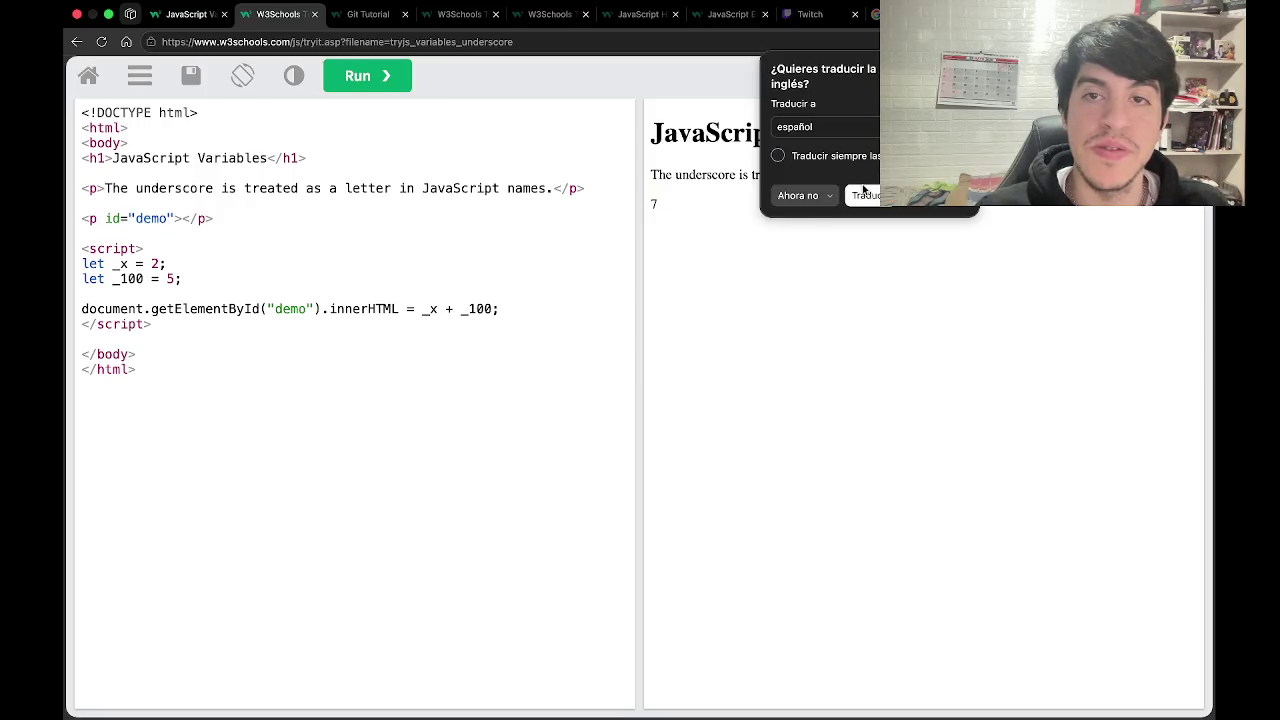
pyautogui.click(864, 194)
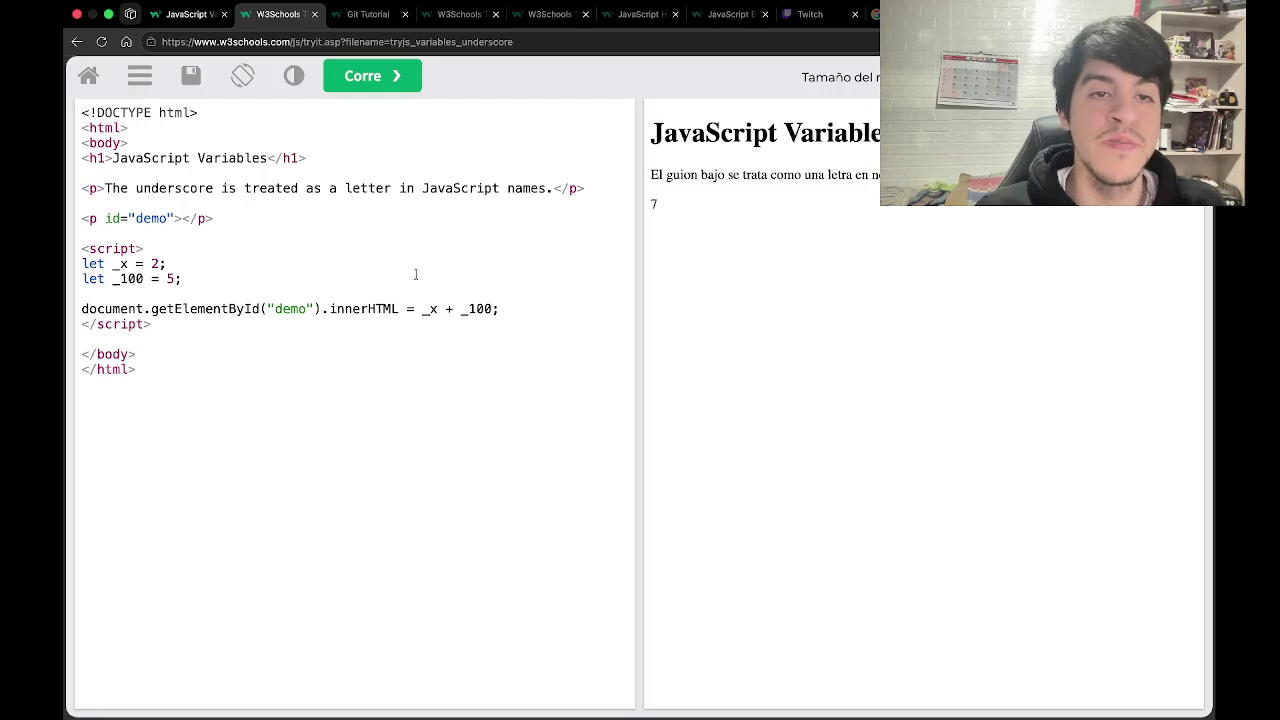
pyautogui.hotkey('ctrl', 'Left')
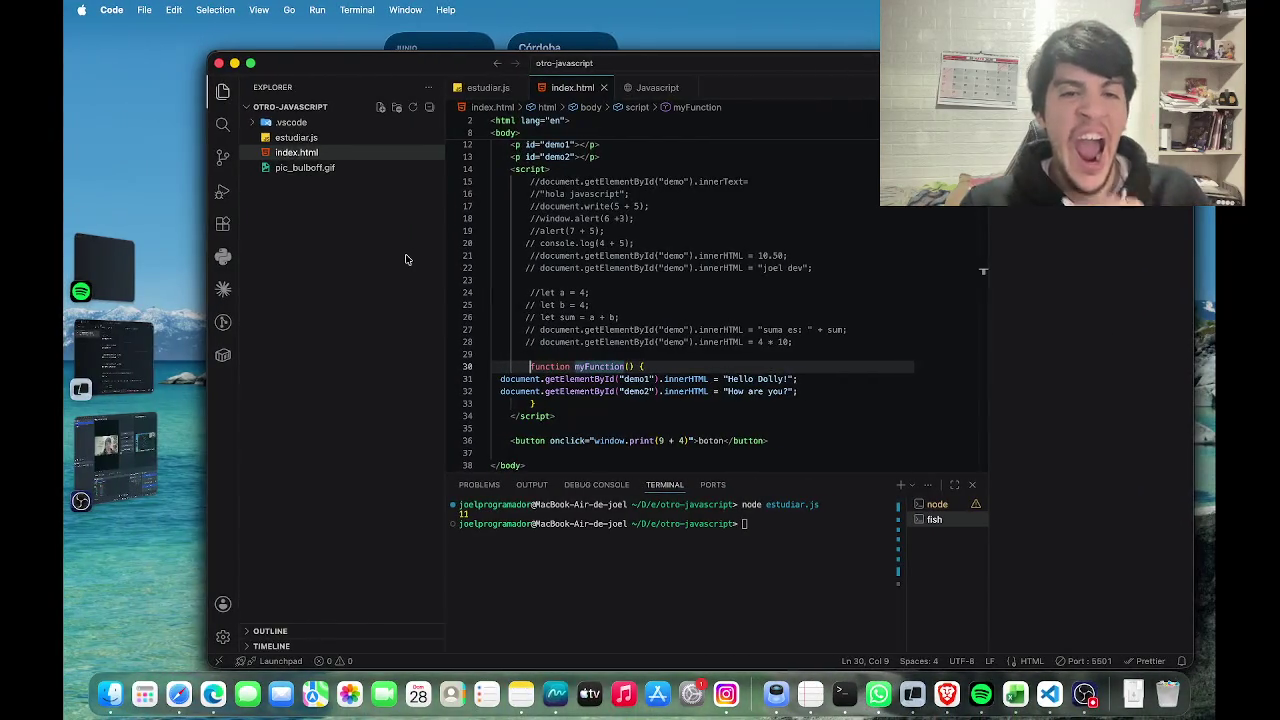
# In estudiar.js, comment out lines 38–40 with //.
pyautogui.click(480, 88)
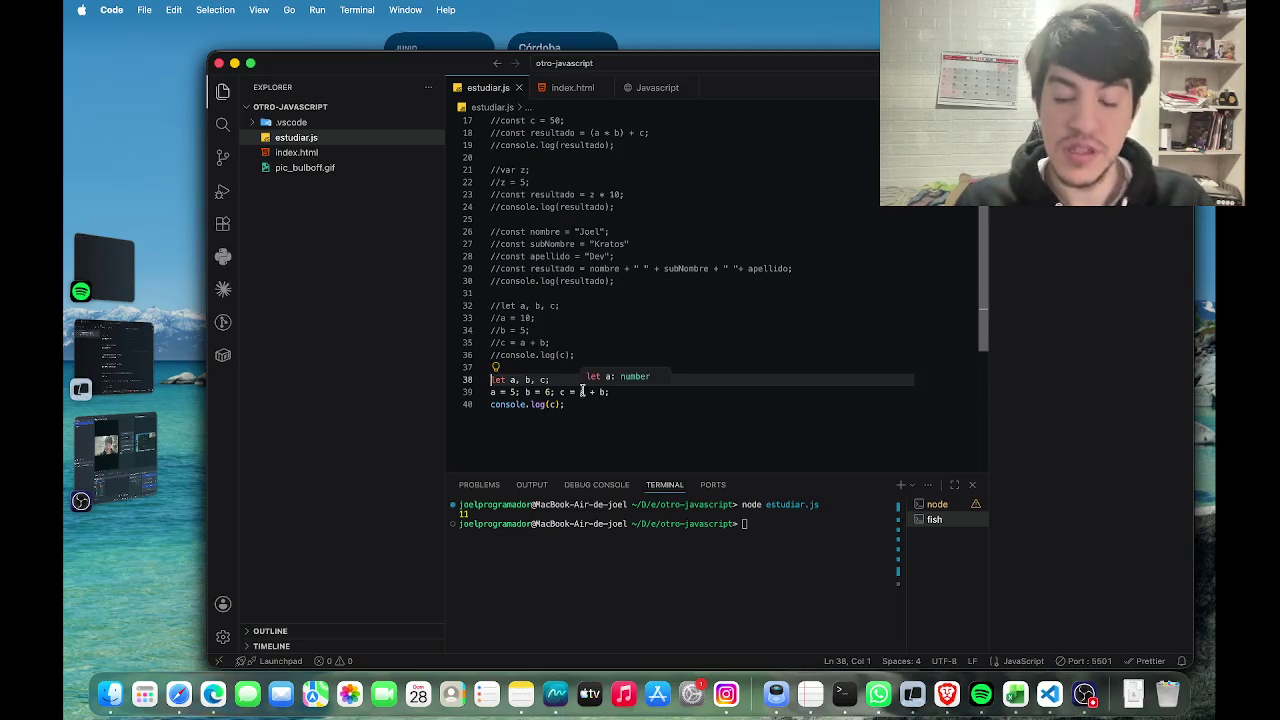
pyautogui.write('//')
pyautogui.click(491, 392)
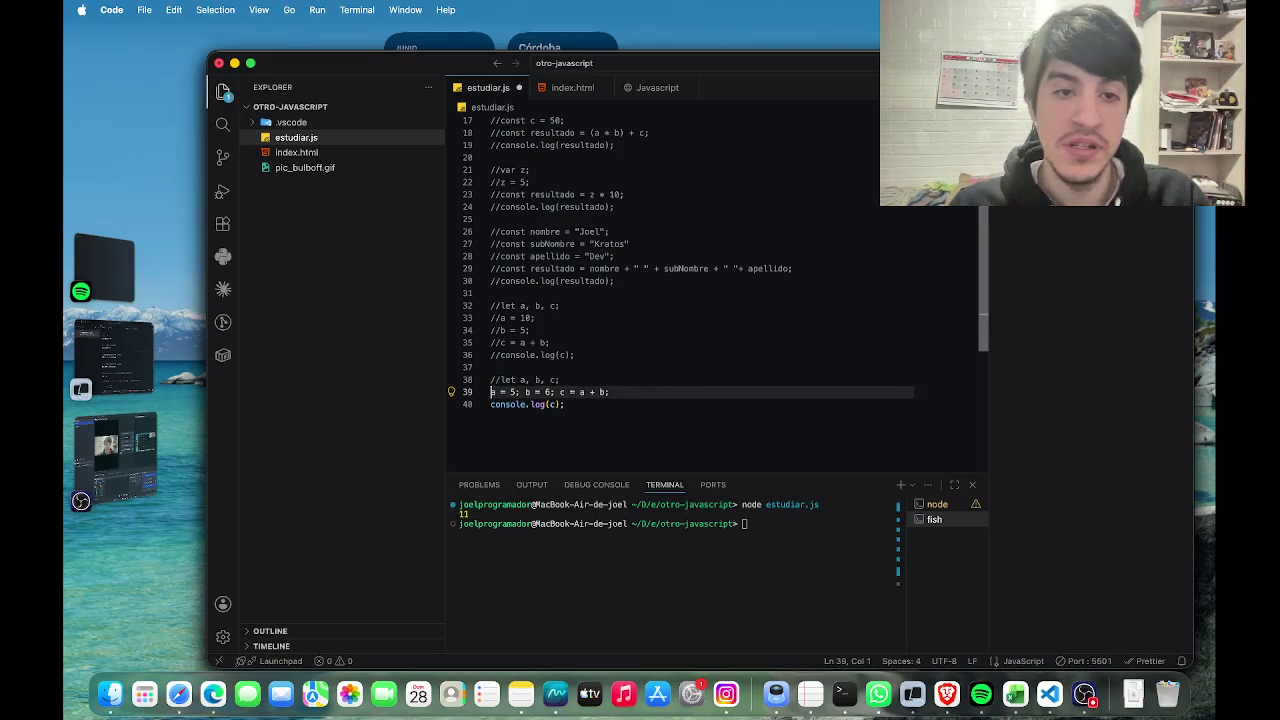
pyautogui.write('//')
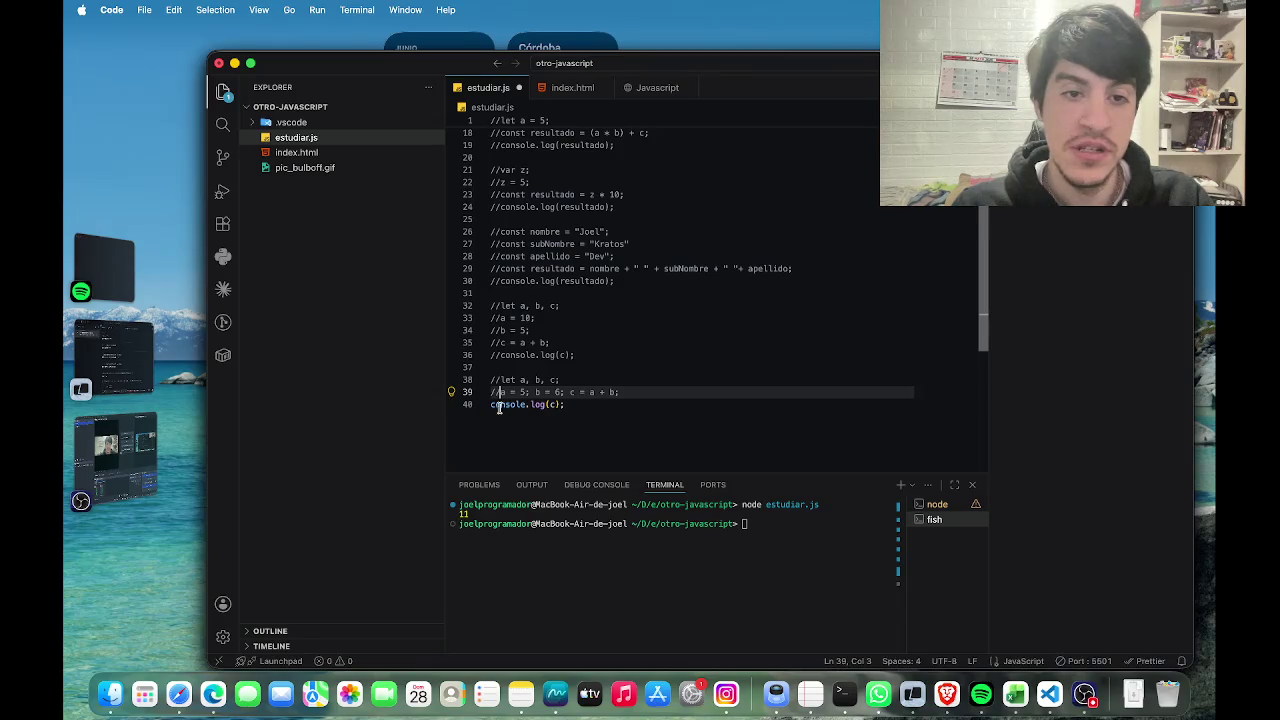
pyautogui.click(491, 405)
pyautogui.write('//')
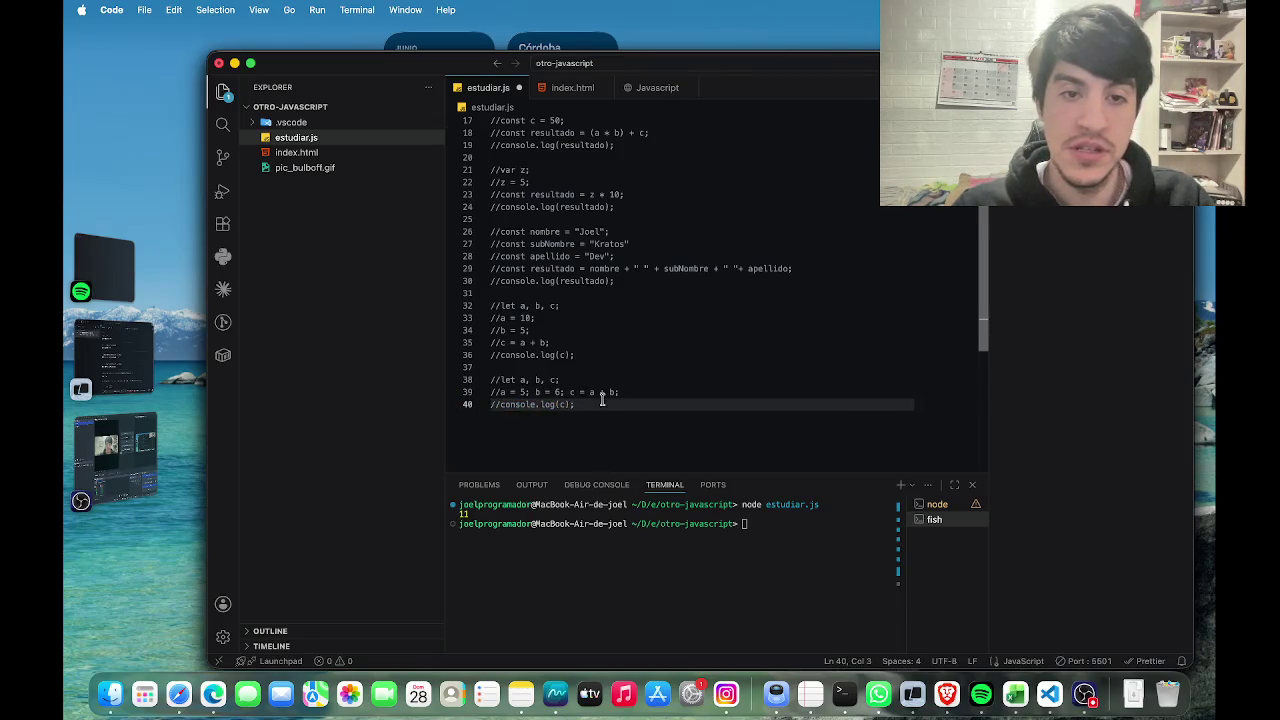
# Add const _name set to a name string plus console.log(_name), and save estudiar.js.
pyautogui.click(614, 392)
pyautogui.click(613, 400)
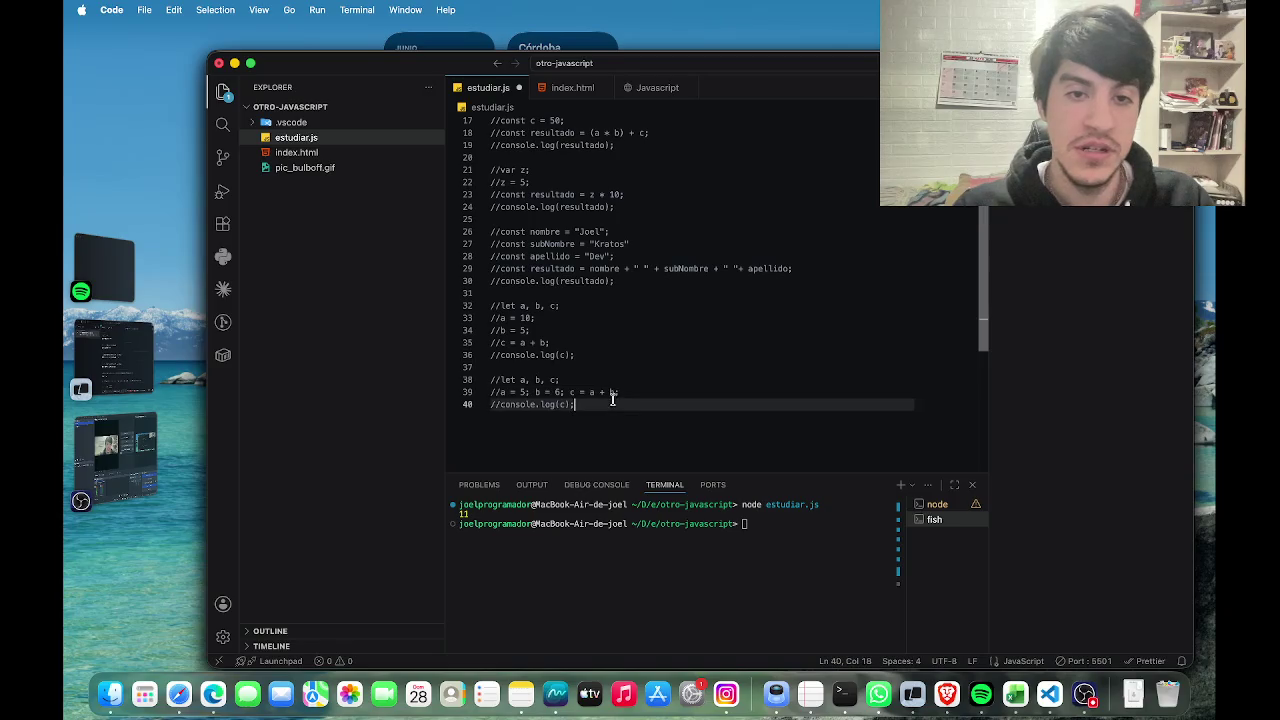
pyautogui.press('Return')
pyautogui.press('Return')
pyautogui.write('co')
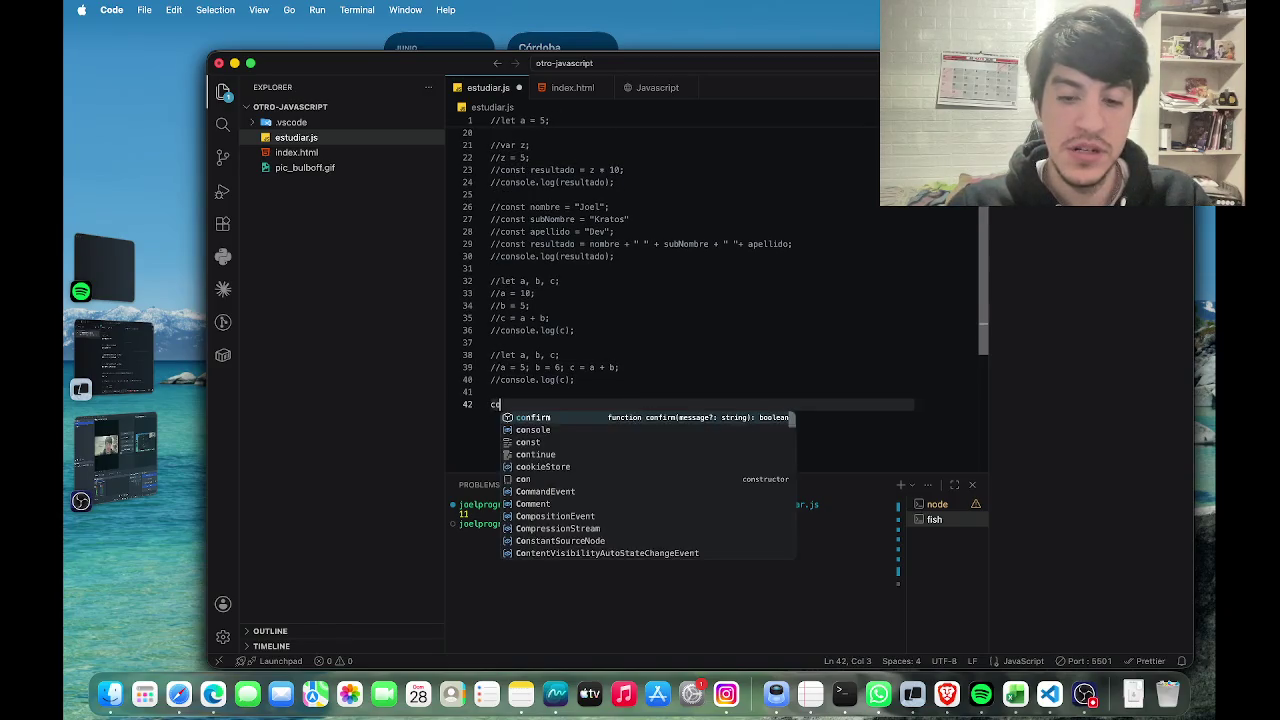
pyautogui.write('nst ')
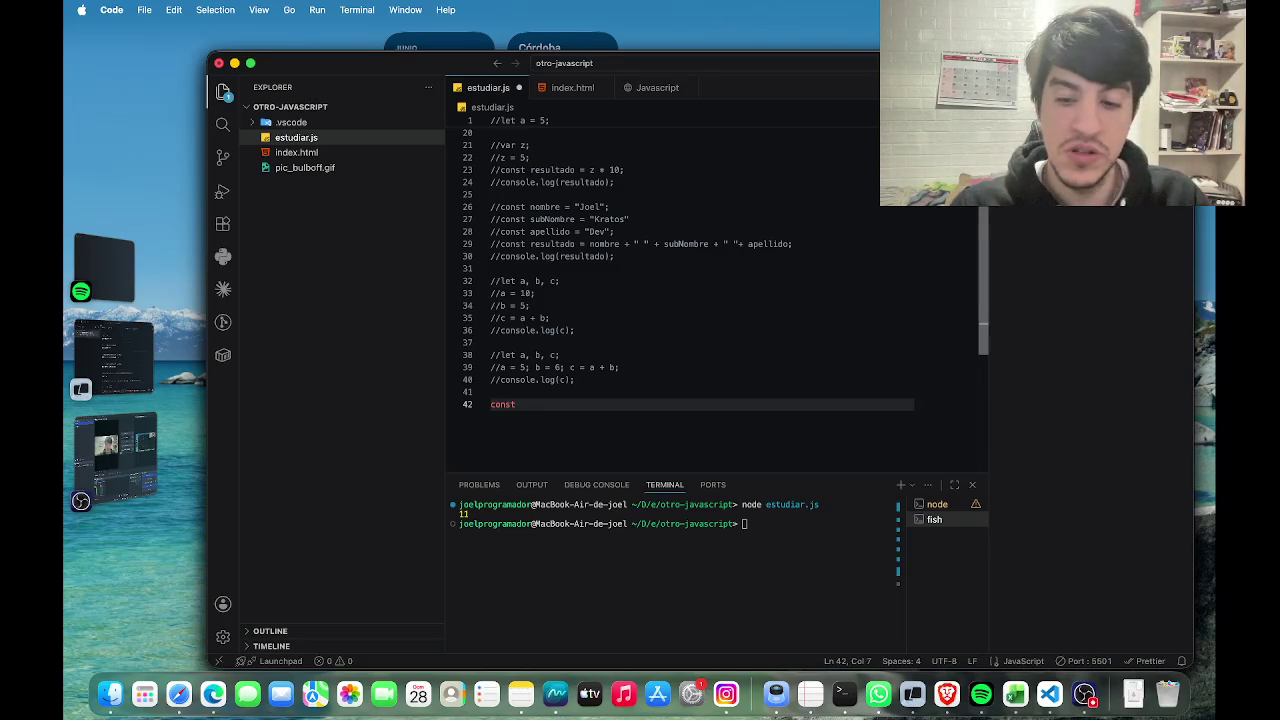
pyautogui.write('_')
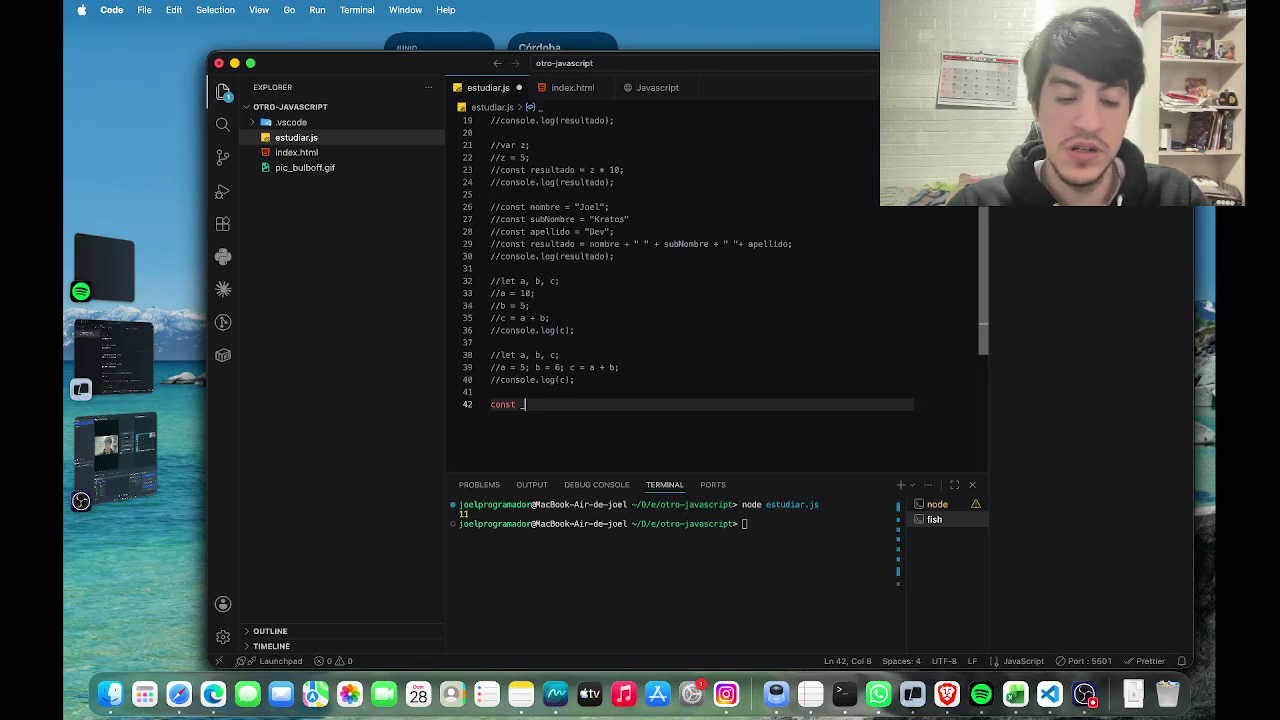
pyautogui.write('name')
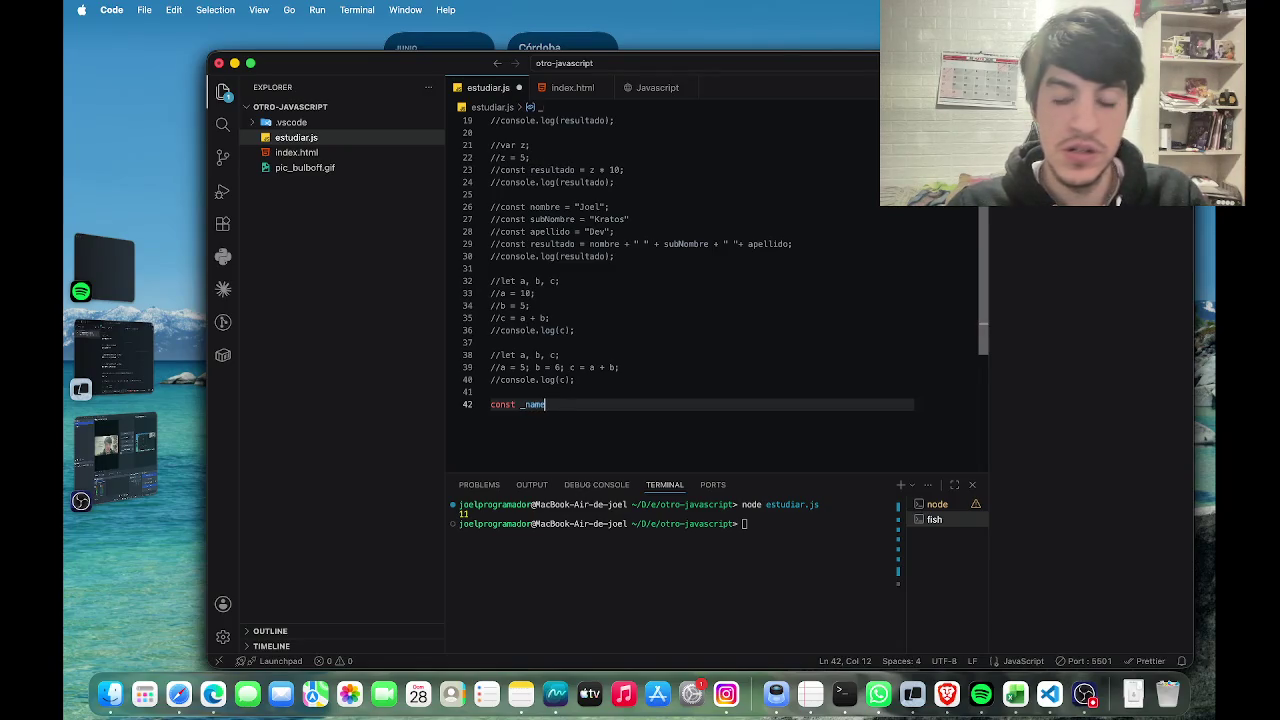
pyautogui.write(' = ')
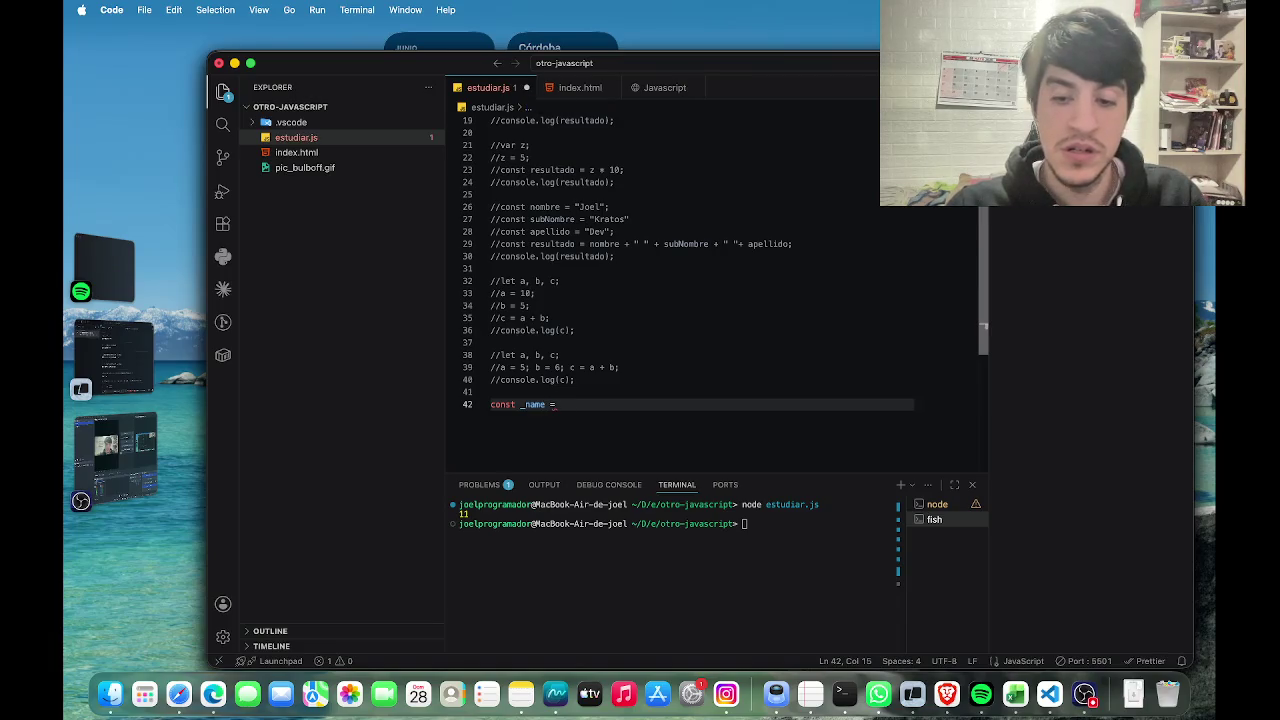
pyautogui.write('"Joel";')
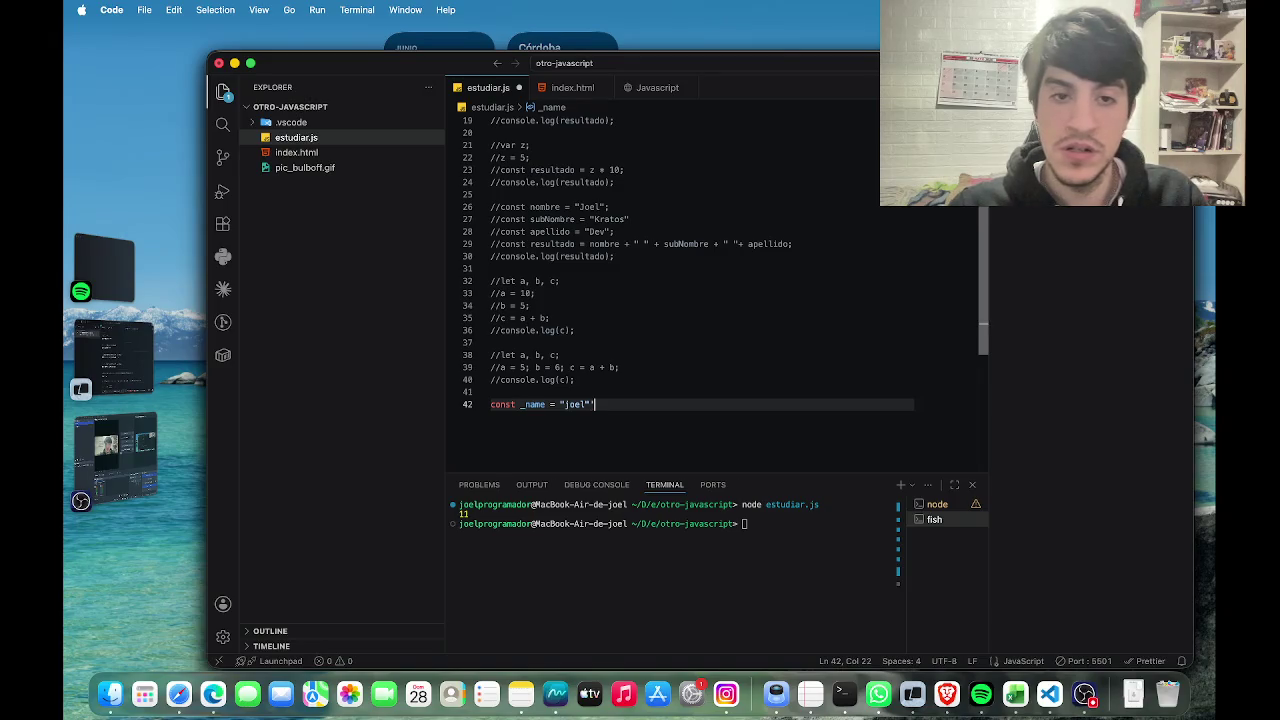
pyautogui.press('BackSpace')
pyautogui.write(';')
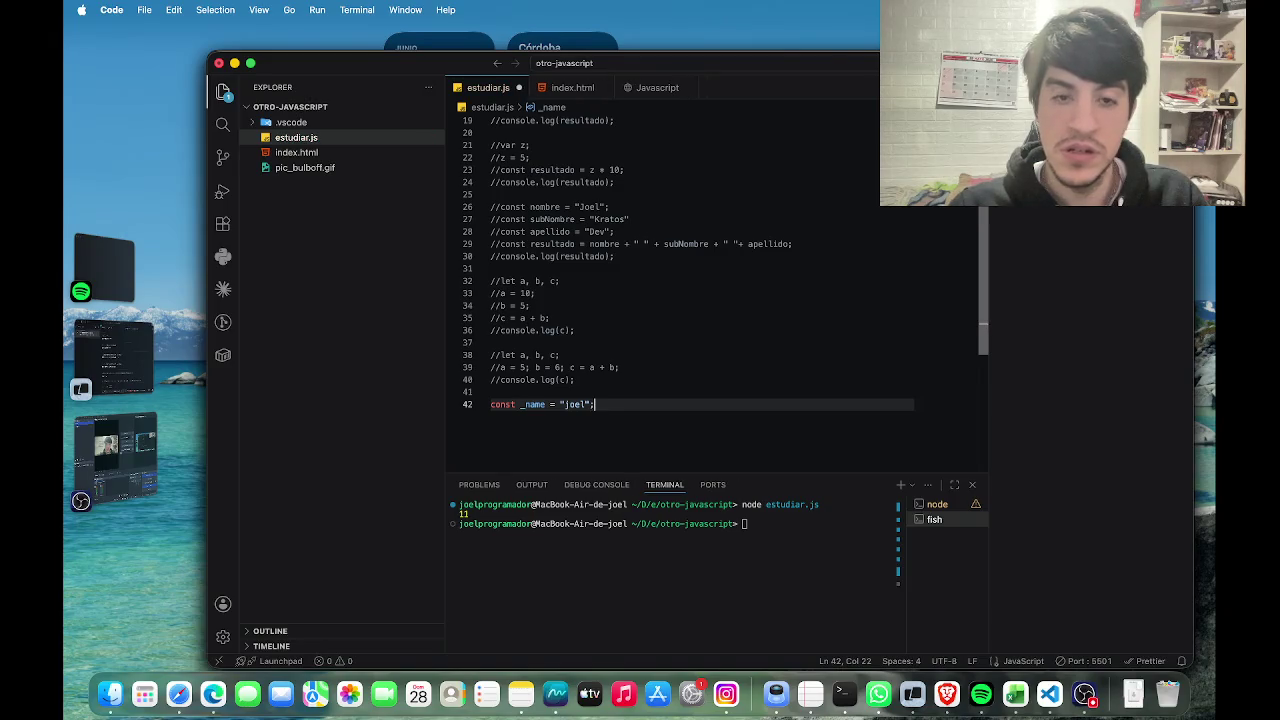
pyautogui.press('Return')
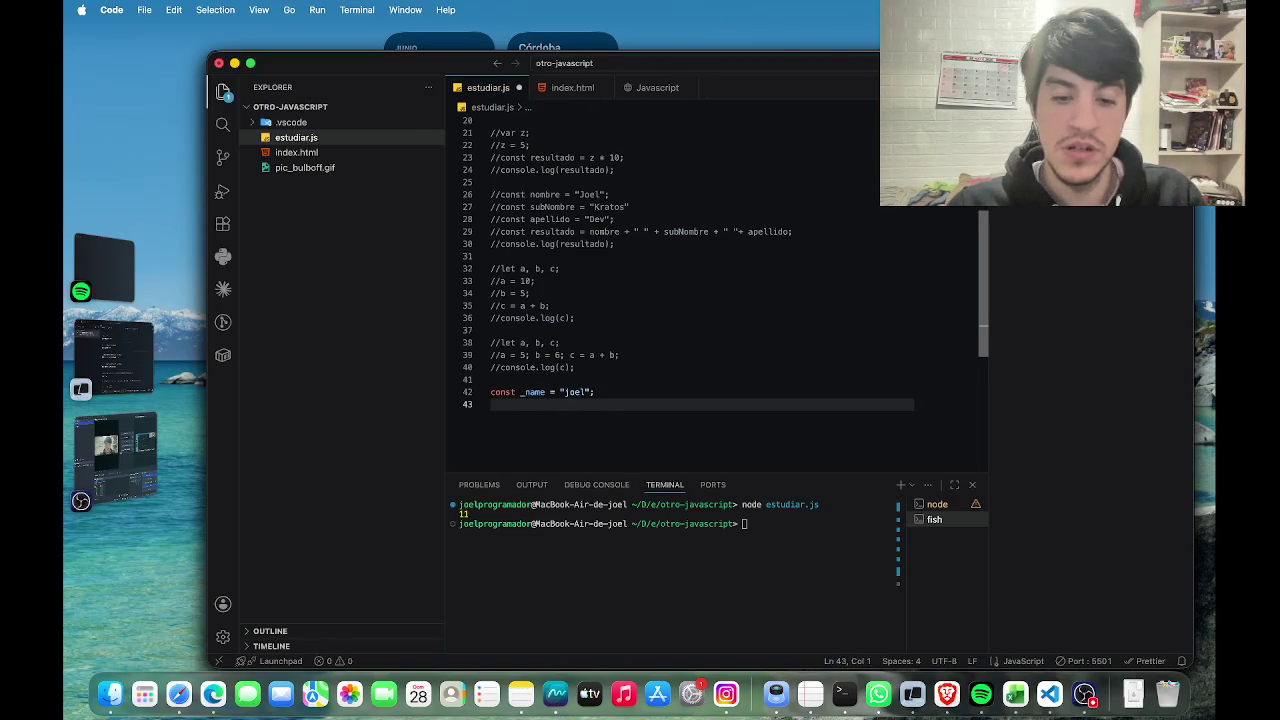
pyautogui.write('console')
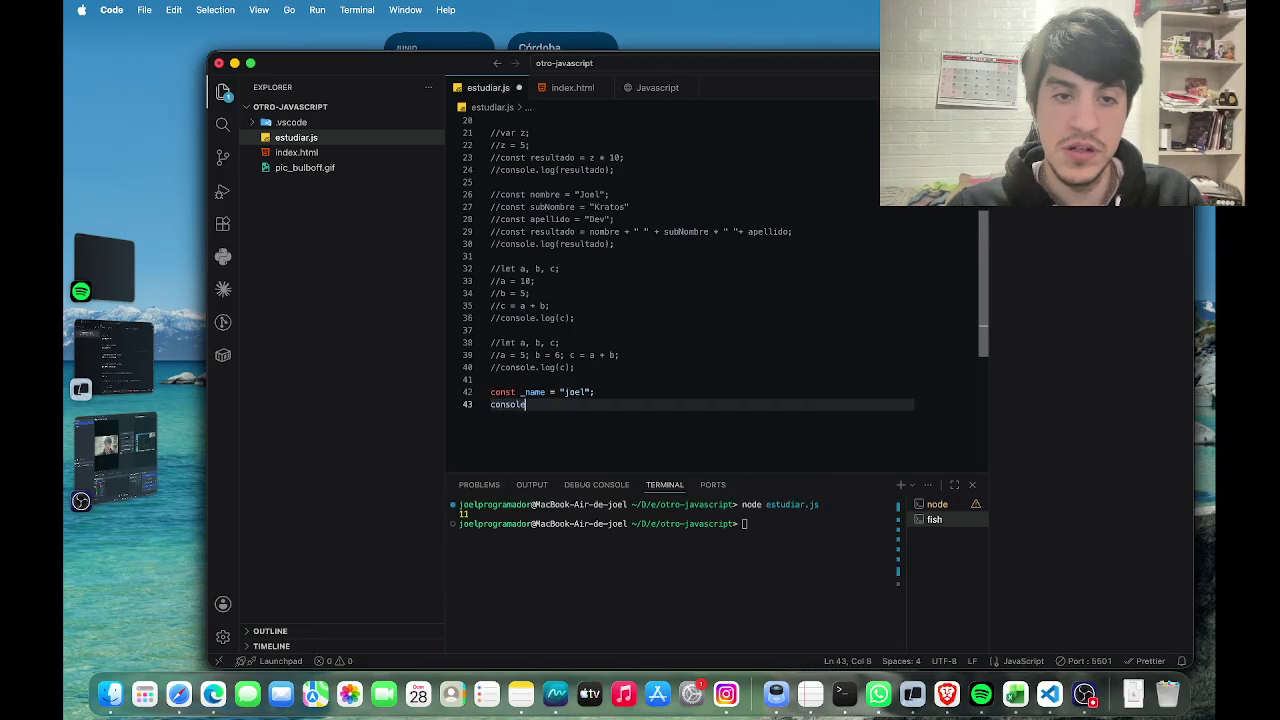
pyautogui.write('.log')
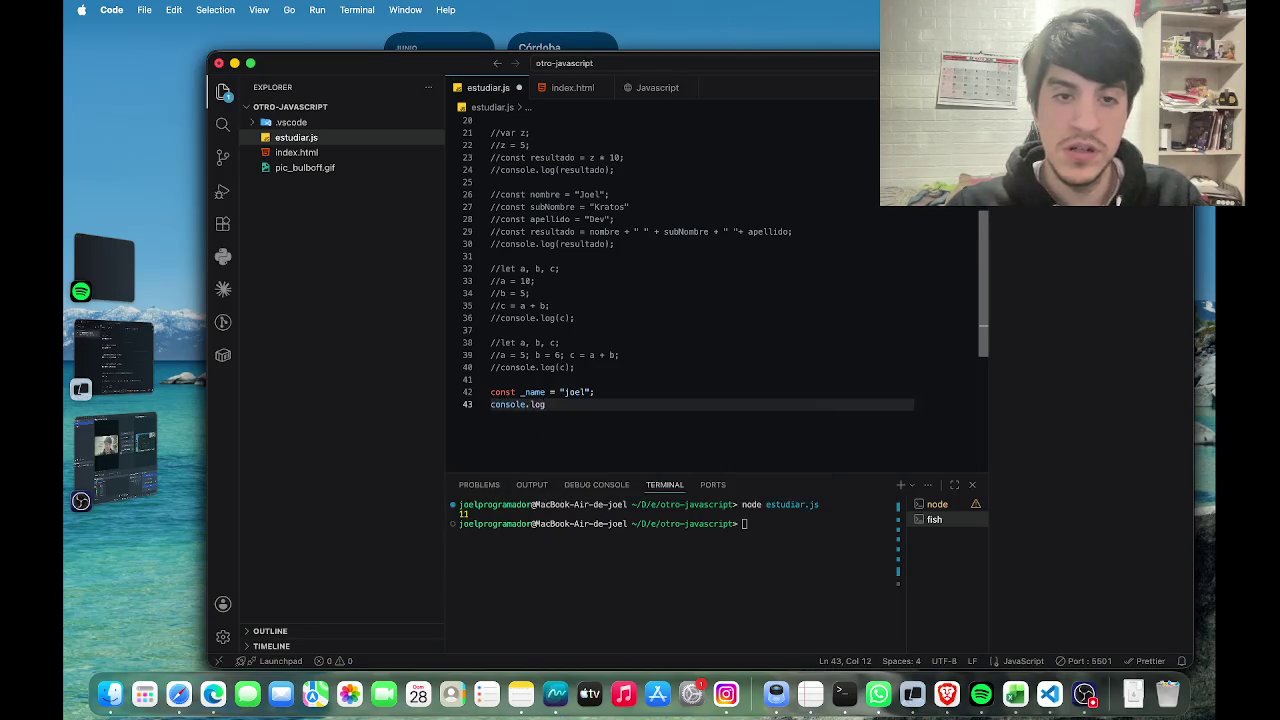
pyautogui.write('(')
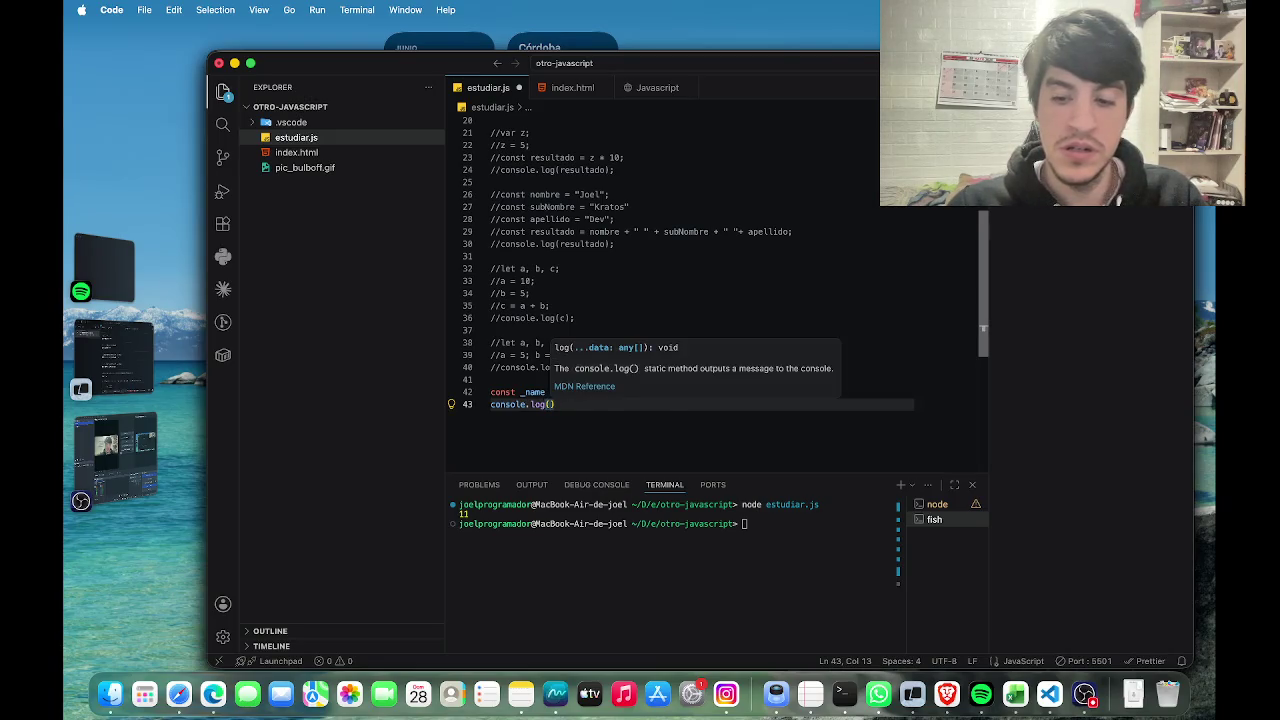
pyautogui.write('_')
pyautogui.press('Return')
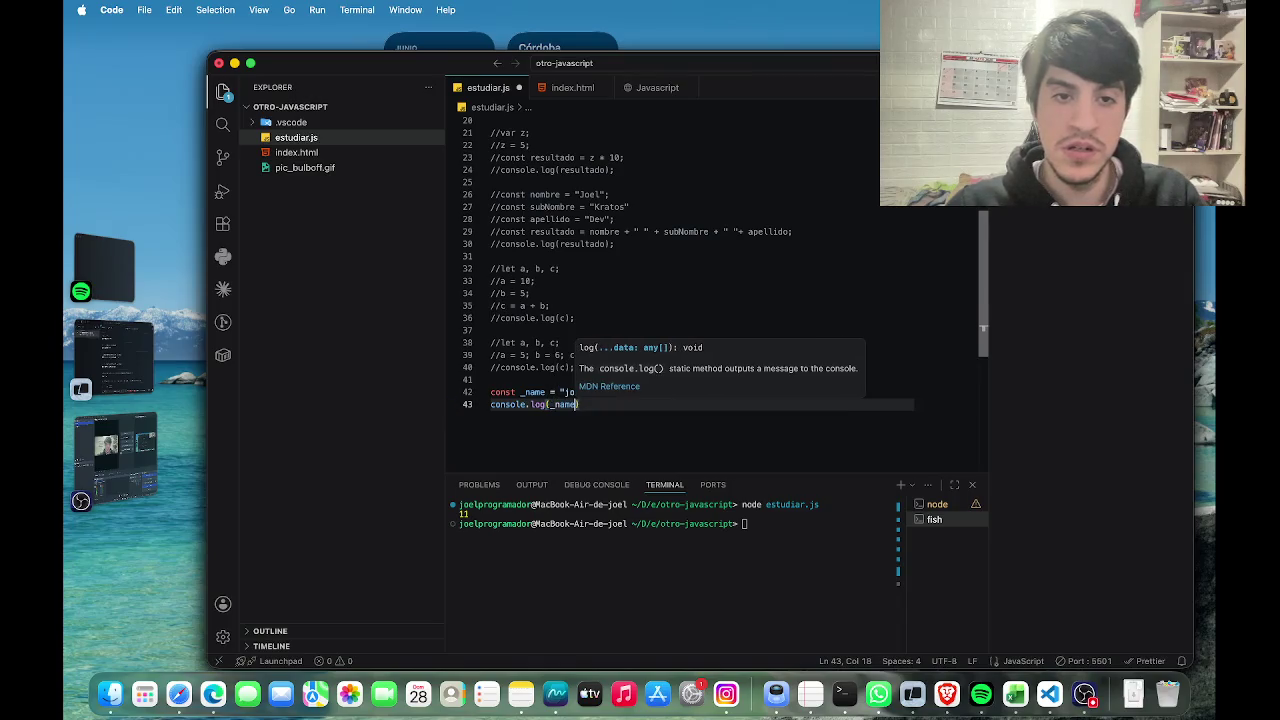
pyautogui.press('super+s')
pyautogui.write(');')
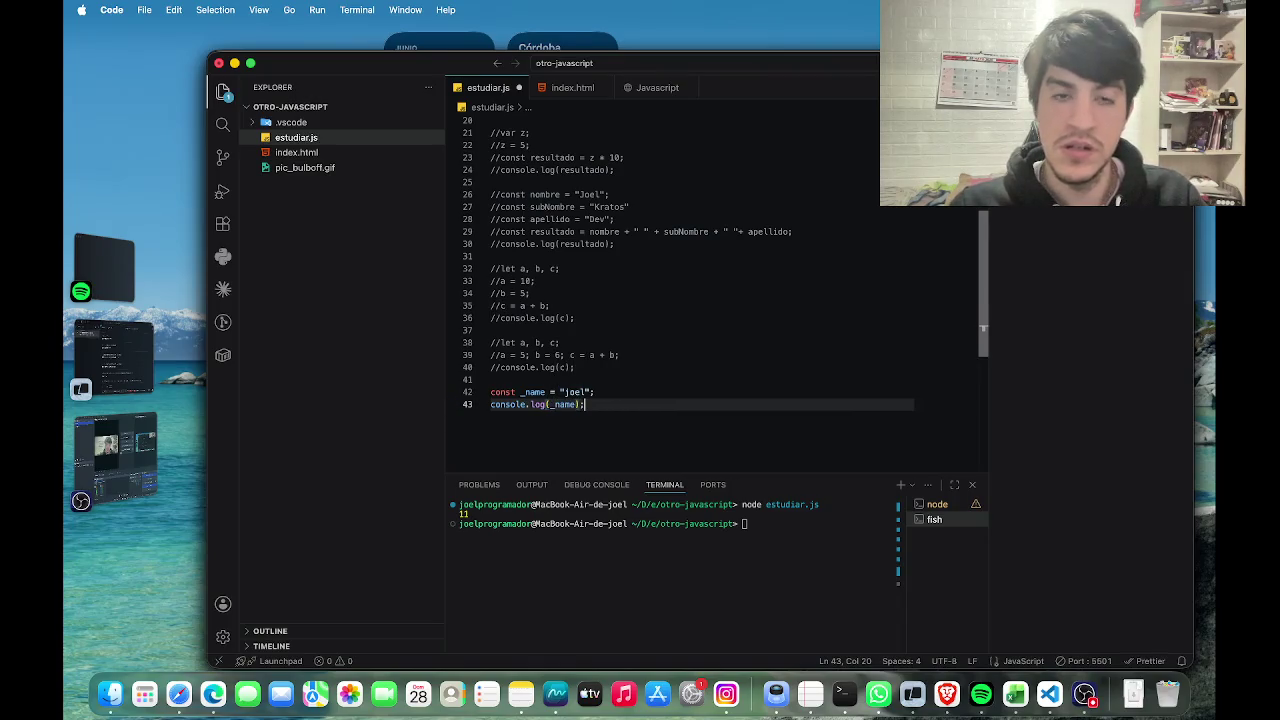
# Enter the node estudiar.js command in the terminal.
pyautogui.click(740, 505)
pyautogui.write('no')
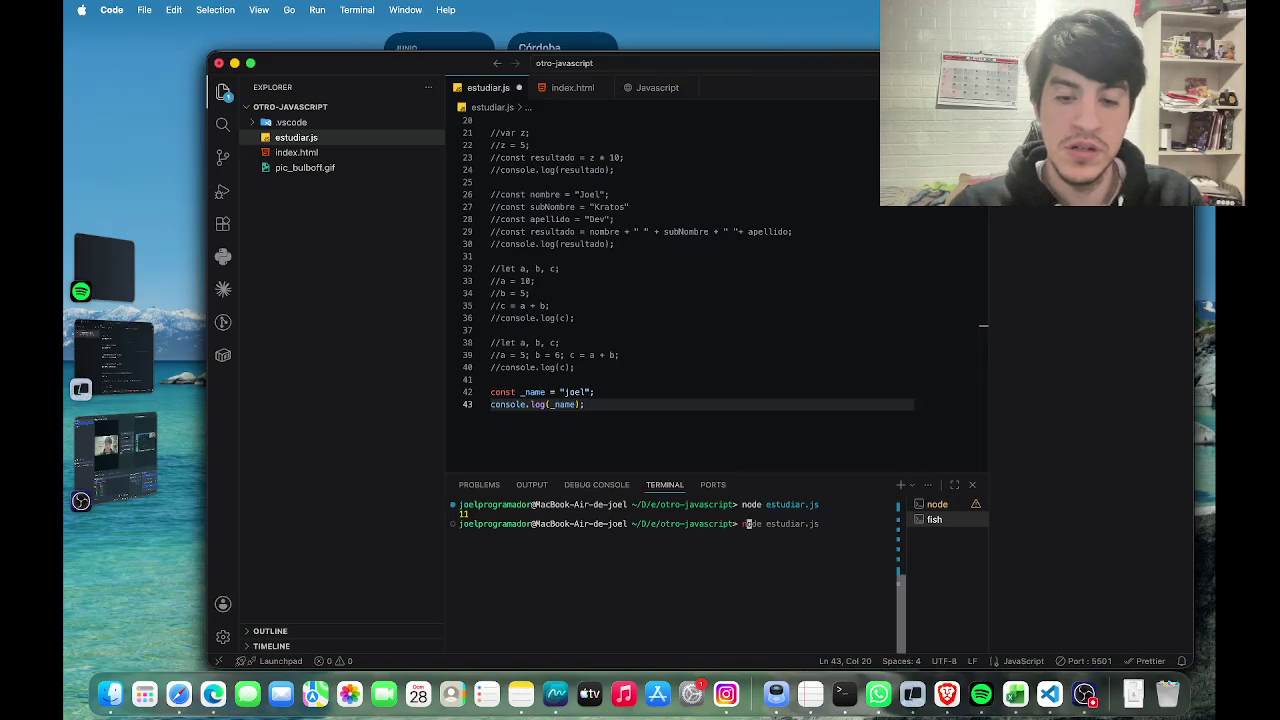
pyautogui.press('Right')
# Run node estudiar.js, save the file, and rerun it so the terminal prints the stored name.
pyautogui.press('Return')
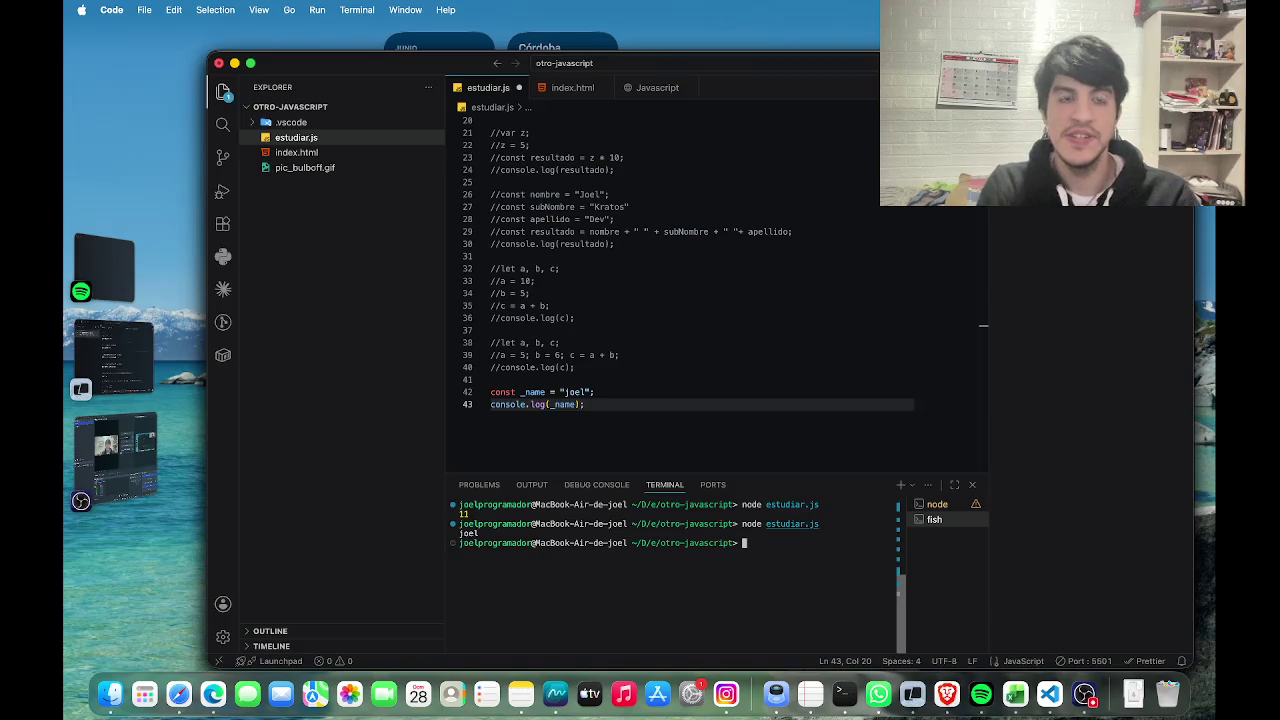
pyautogui.press('super+s')
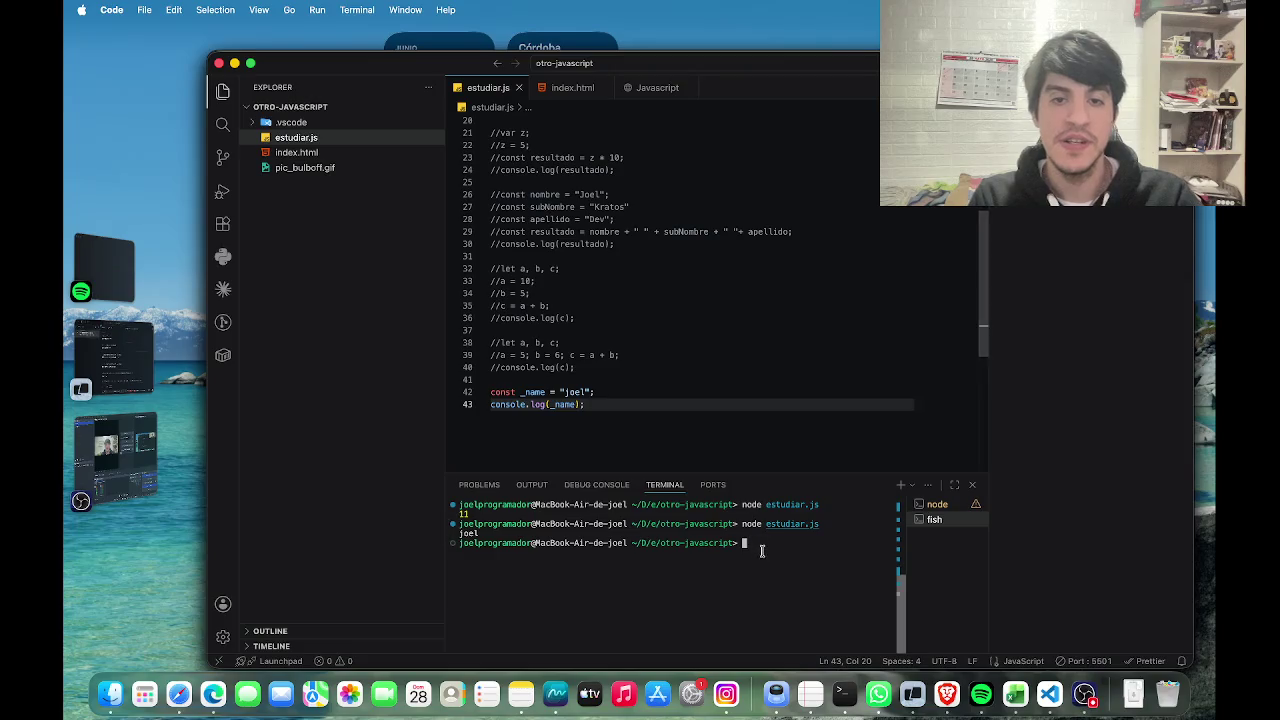
pyautogui.press('Up')
pyautogui.press('Return')
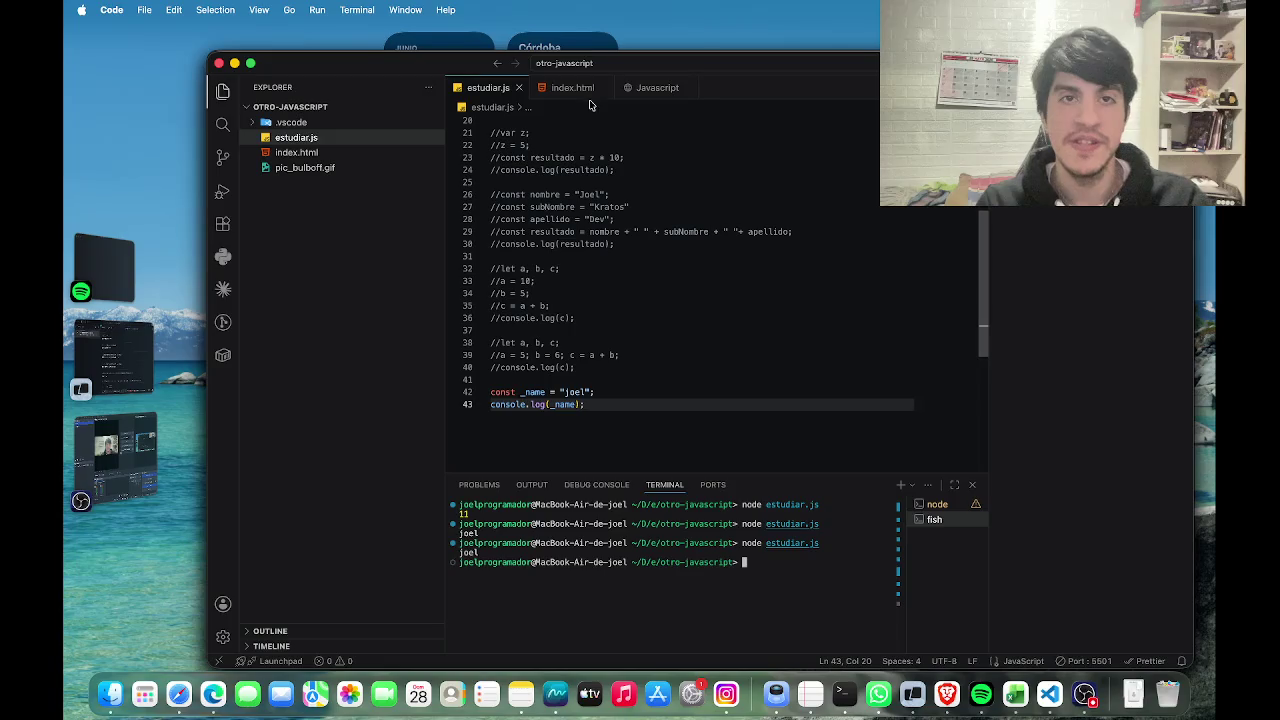
pyautogui.press('super+Tab')
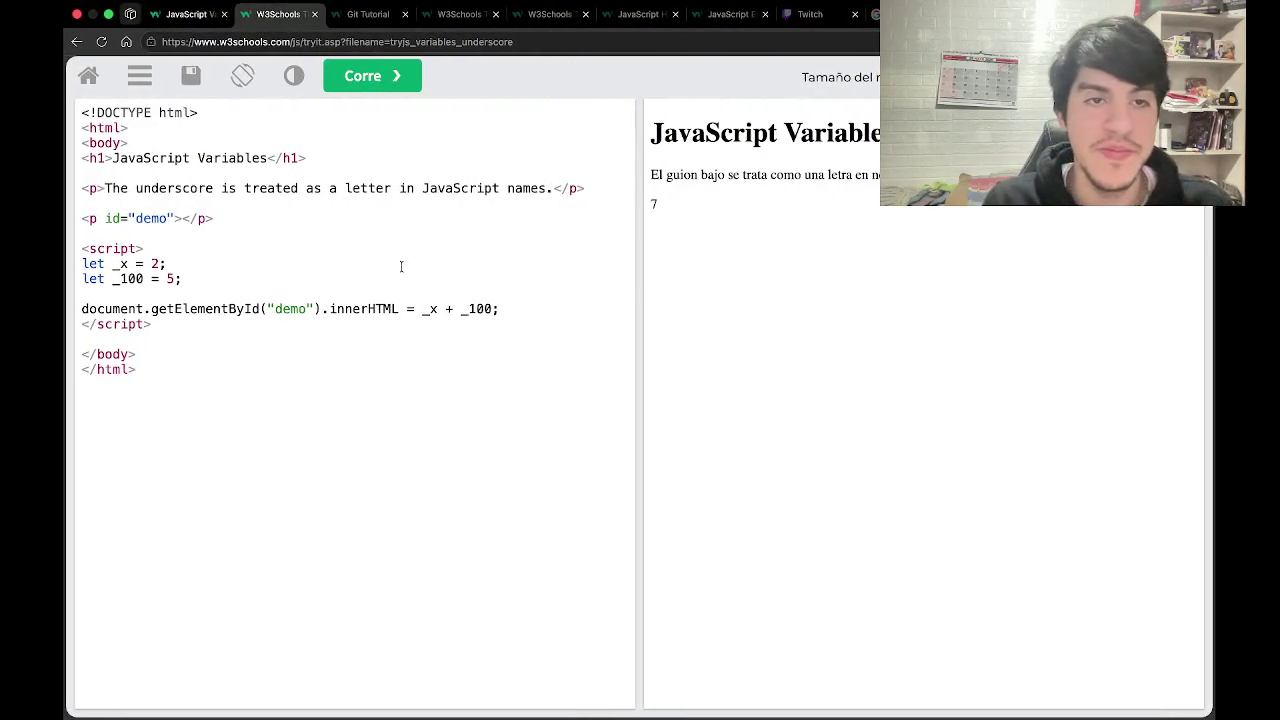
# Close the Tryit example and scroll the JS Variables page to the 'Signo de dólar en JavaScript $' section.
pyautogui.click(314, 14)
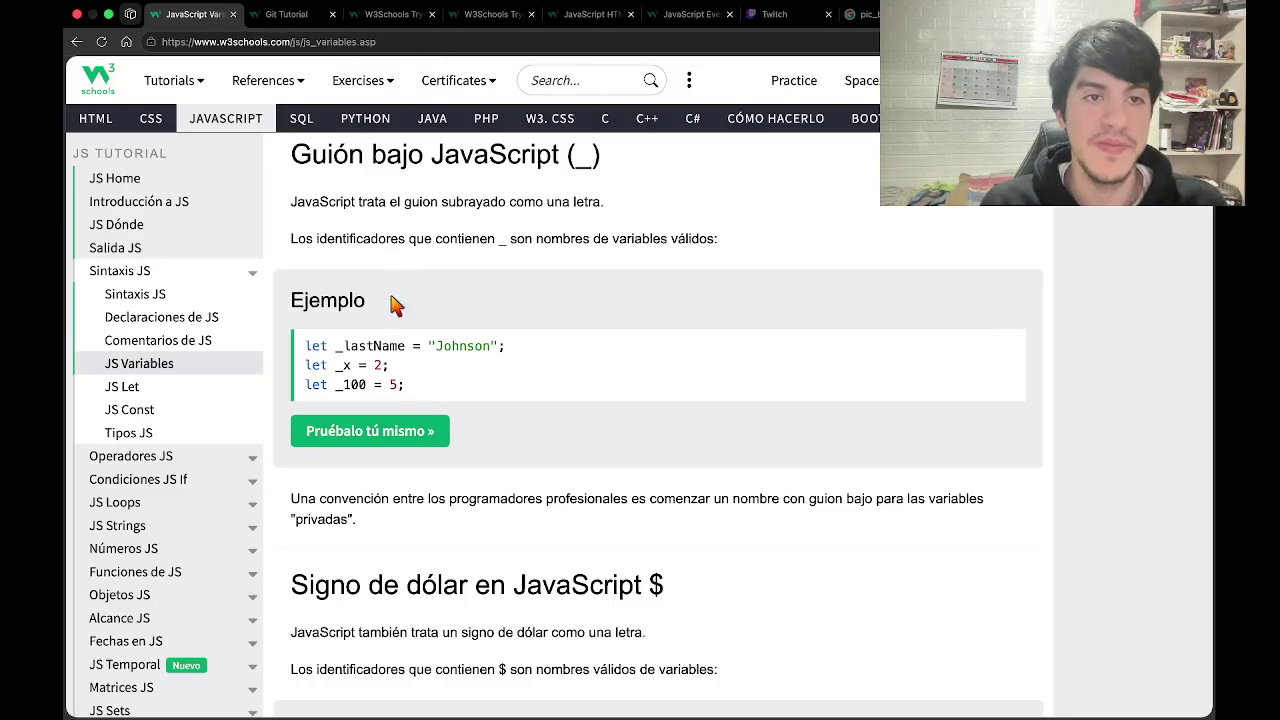
pyautogui.scroll(-1, 420, 397)
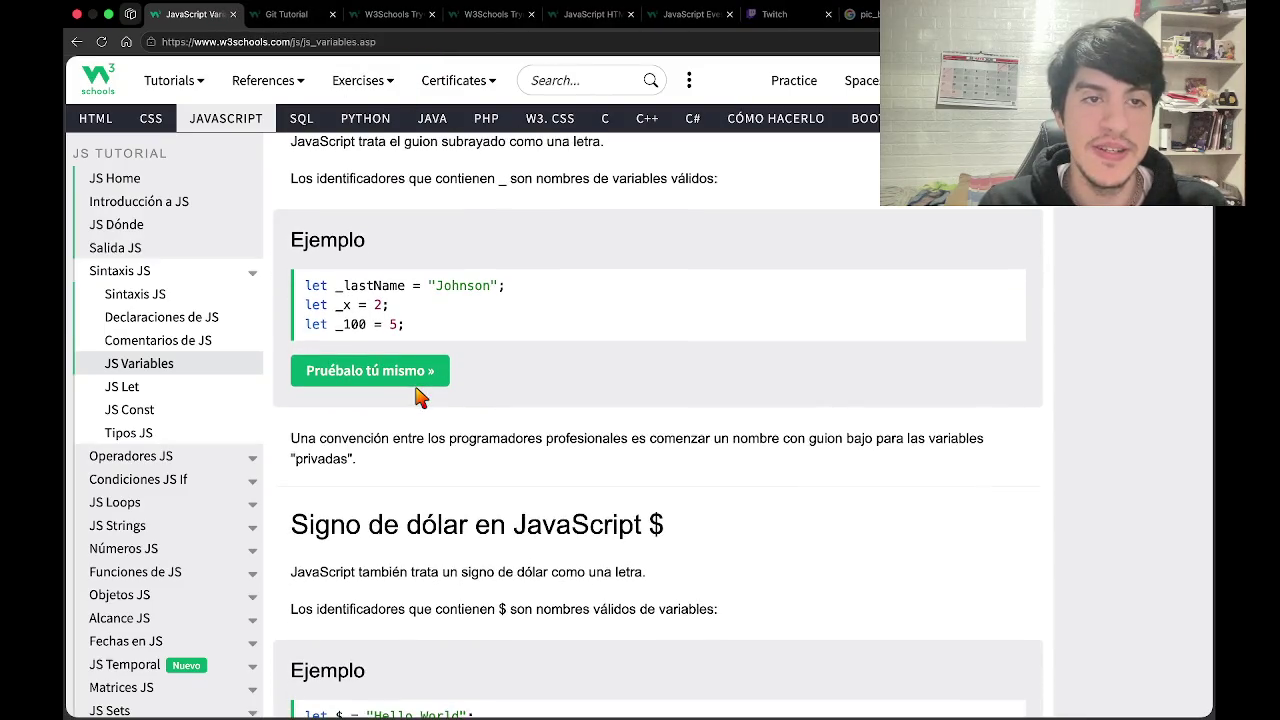
pyautogui.scroll(-1, 420, 397)
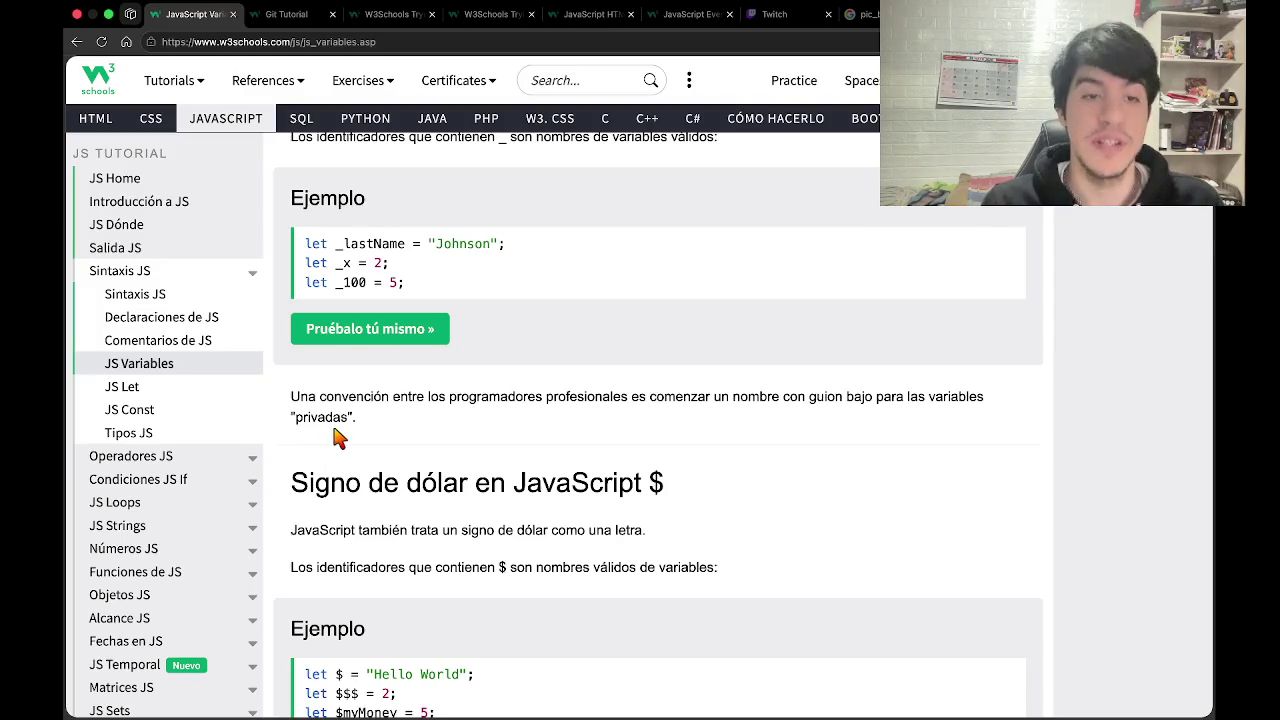
pyautogui.scroll(-3, 338, 437)
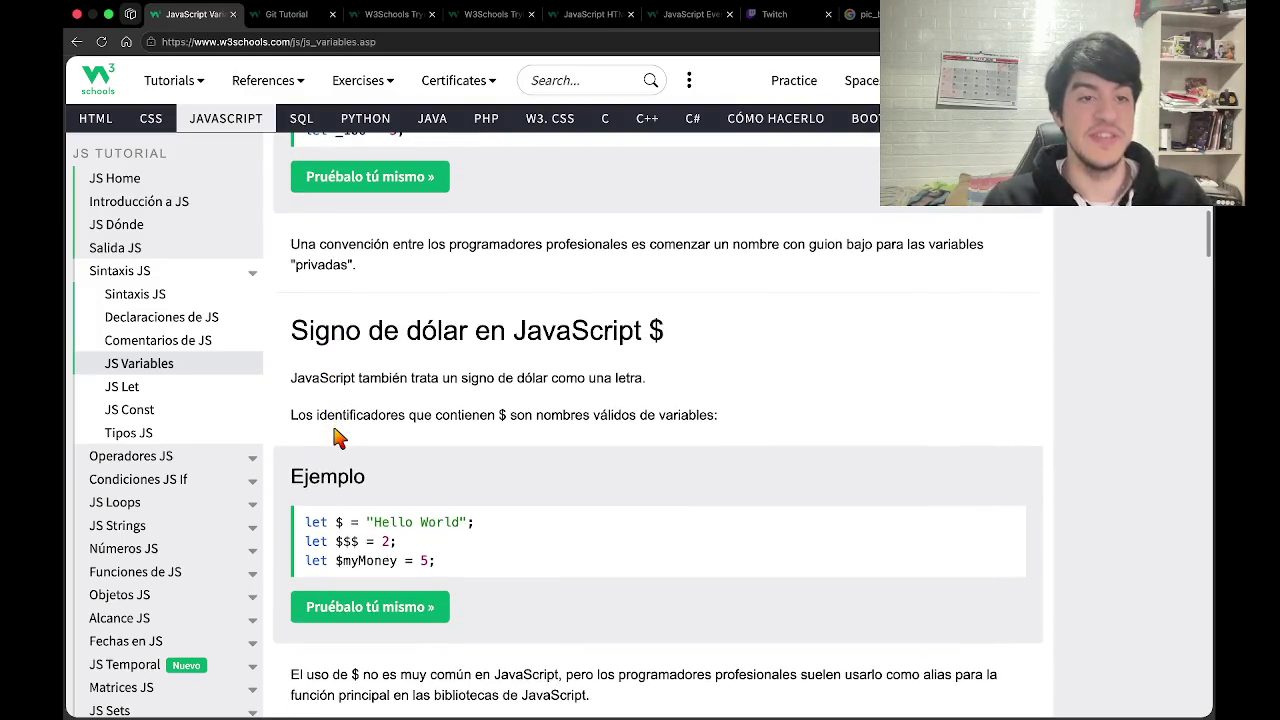
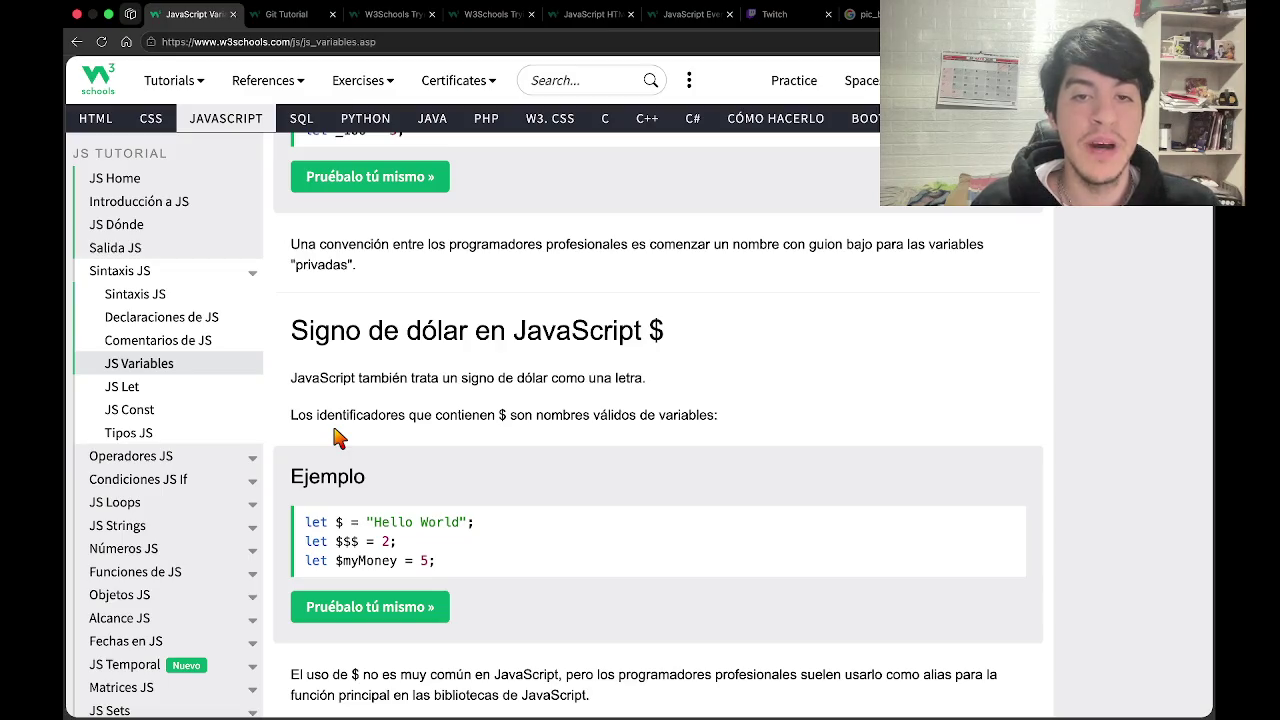
# Scroll W3Schools to the '$' identifier example, then switch to VS Code at line 42.
pyautogui.scroll(-2, 336, 435)
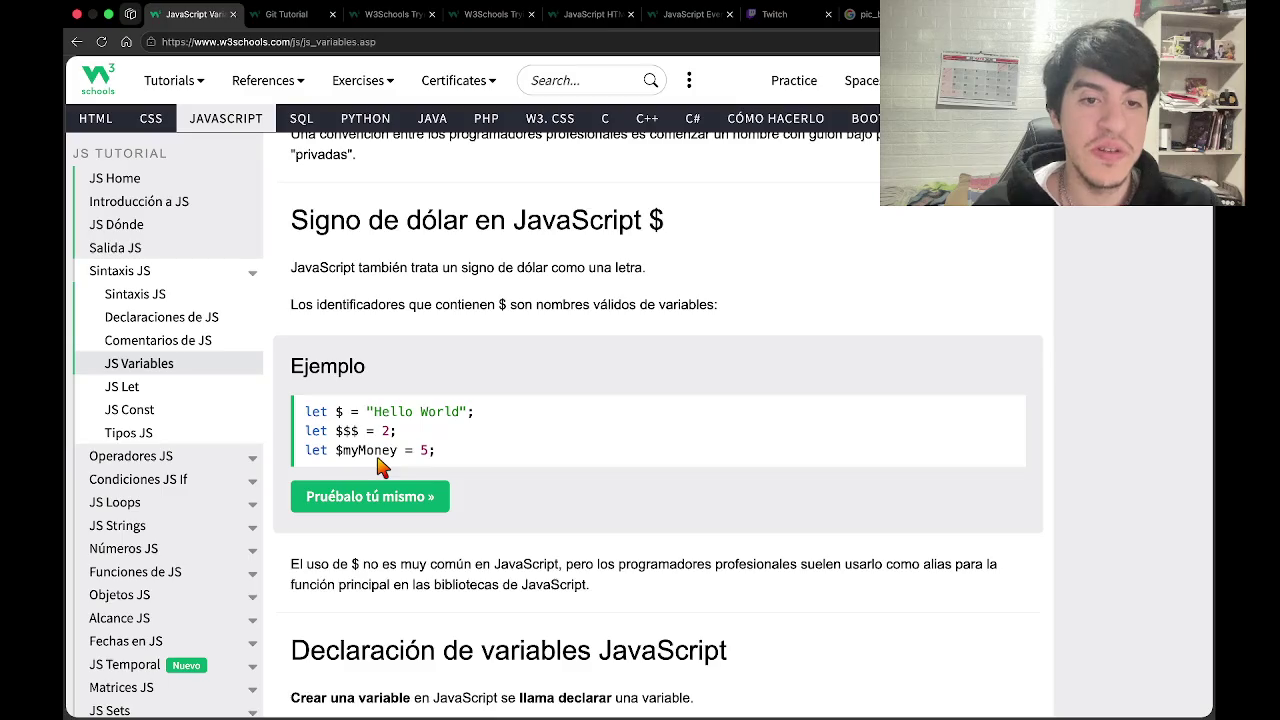
pyautogui.hotkey('ctrl', 'Left')
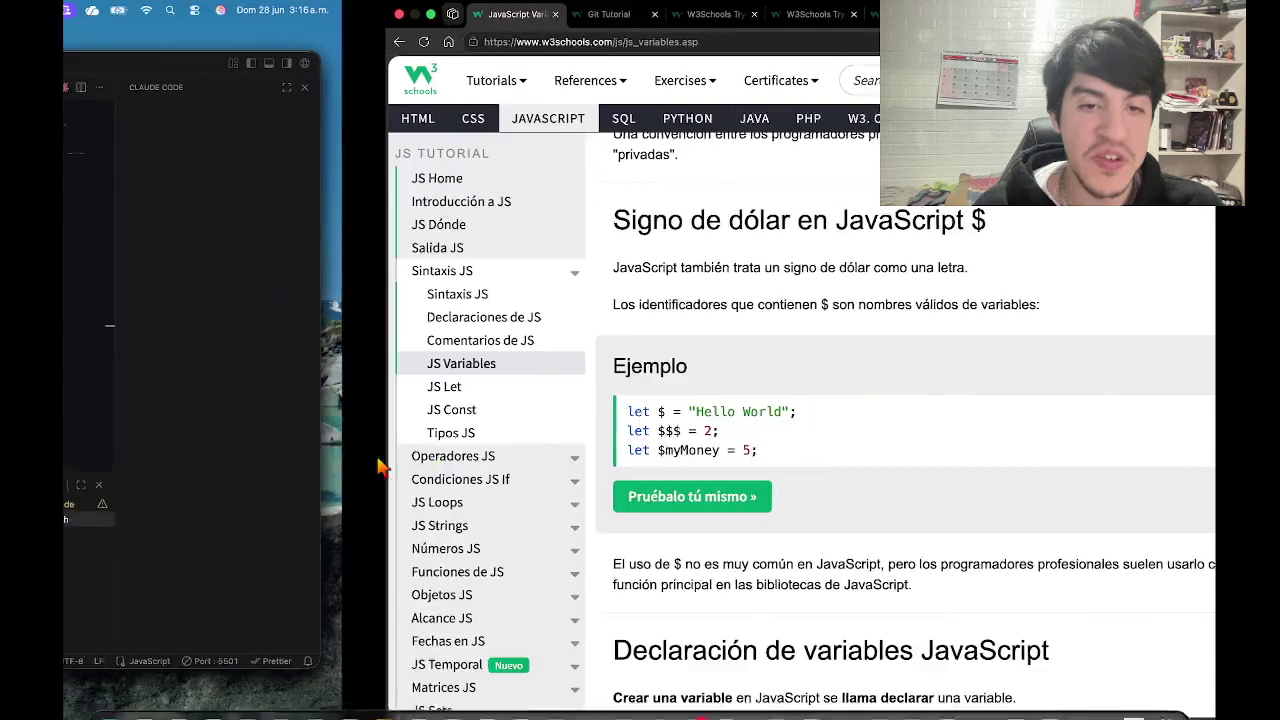
pyautogui.click(494, 392)
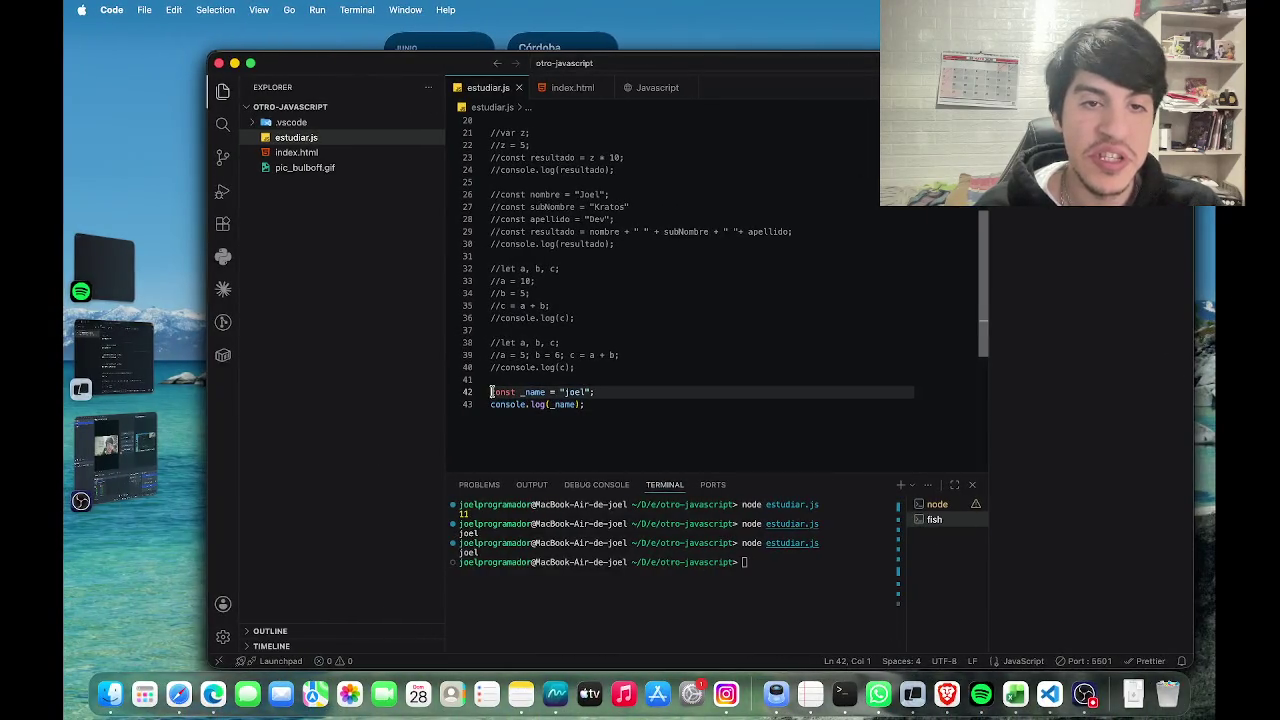
# Comment out lines 42–43 of estudiar.js and begin a new 'const' line below them.
pyautogui.write('//')
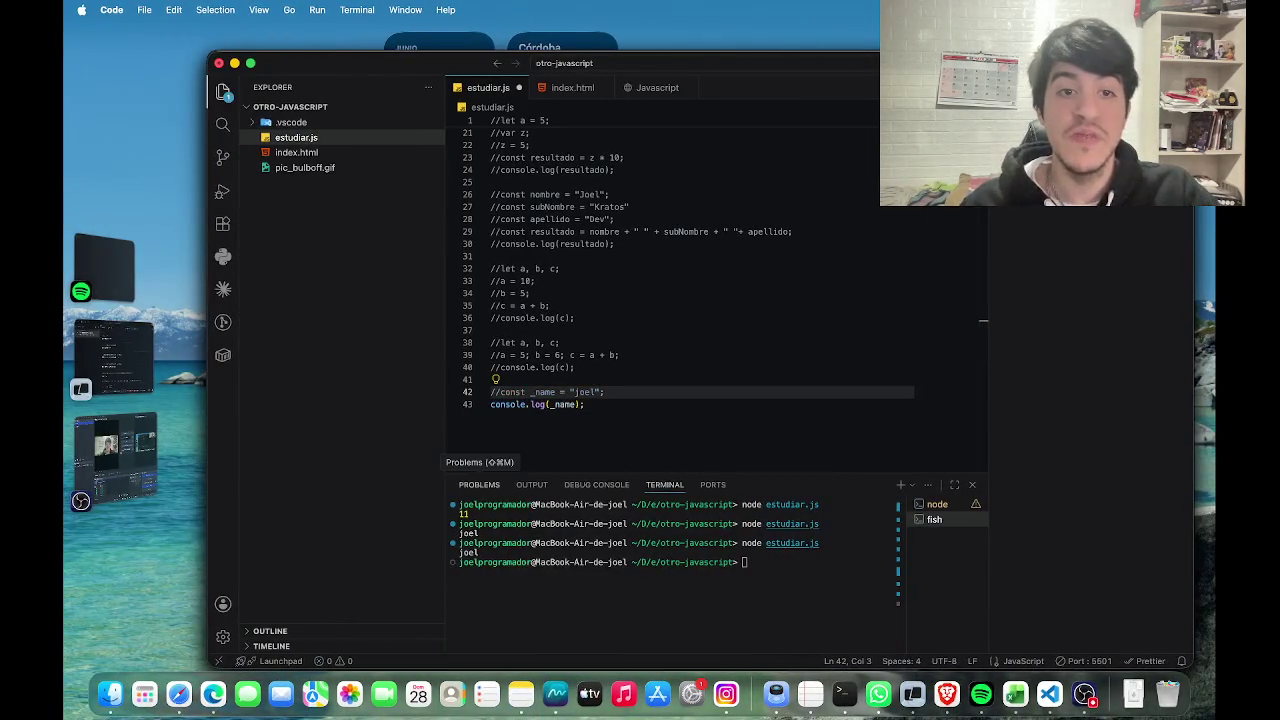
pyautogui.press('Down')
pyautogui.write('//')
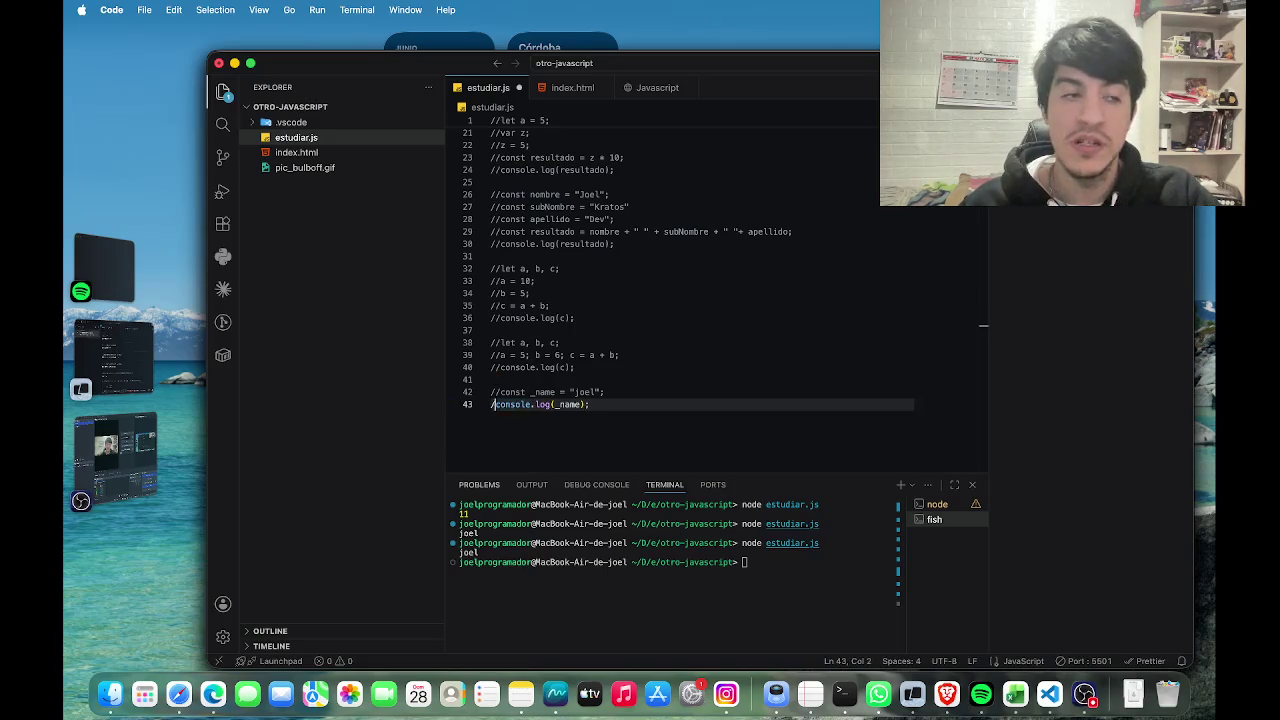
pyautogui.click(620, 403)
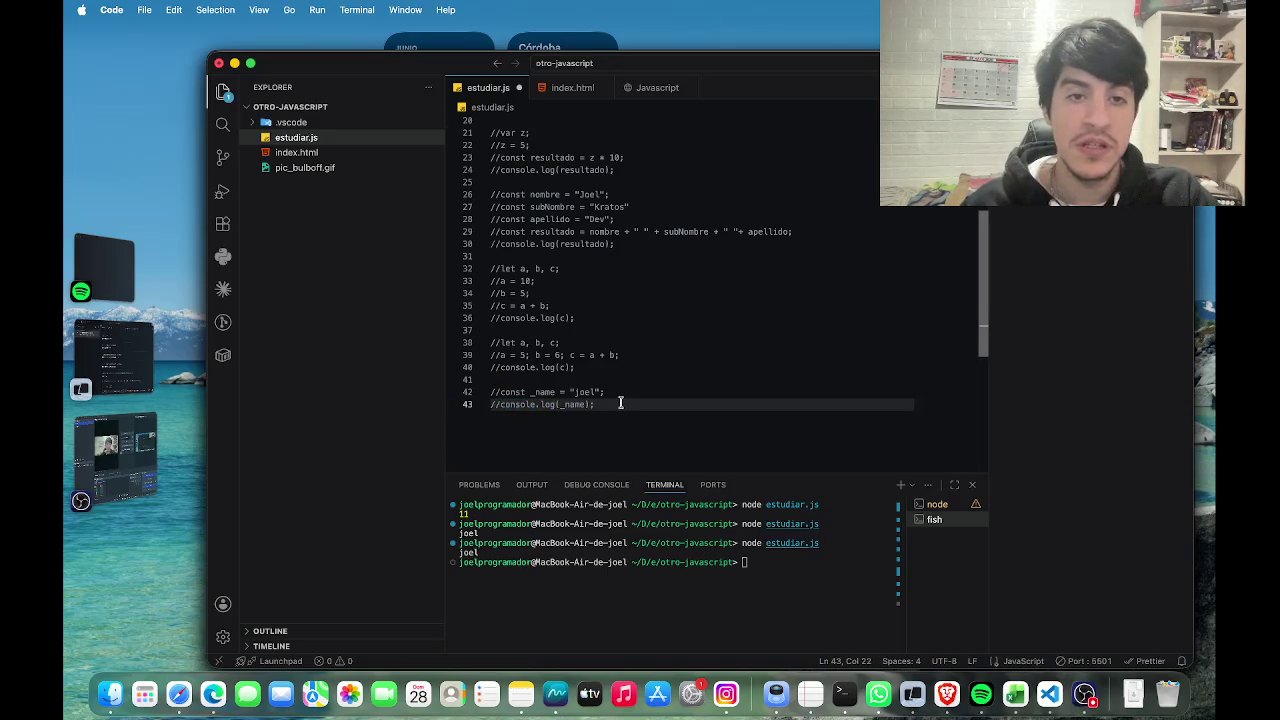
pyautogui.press('Return')
pyautogui.press('Return')
pyautogui.write('const')
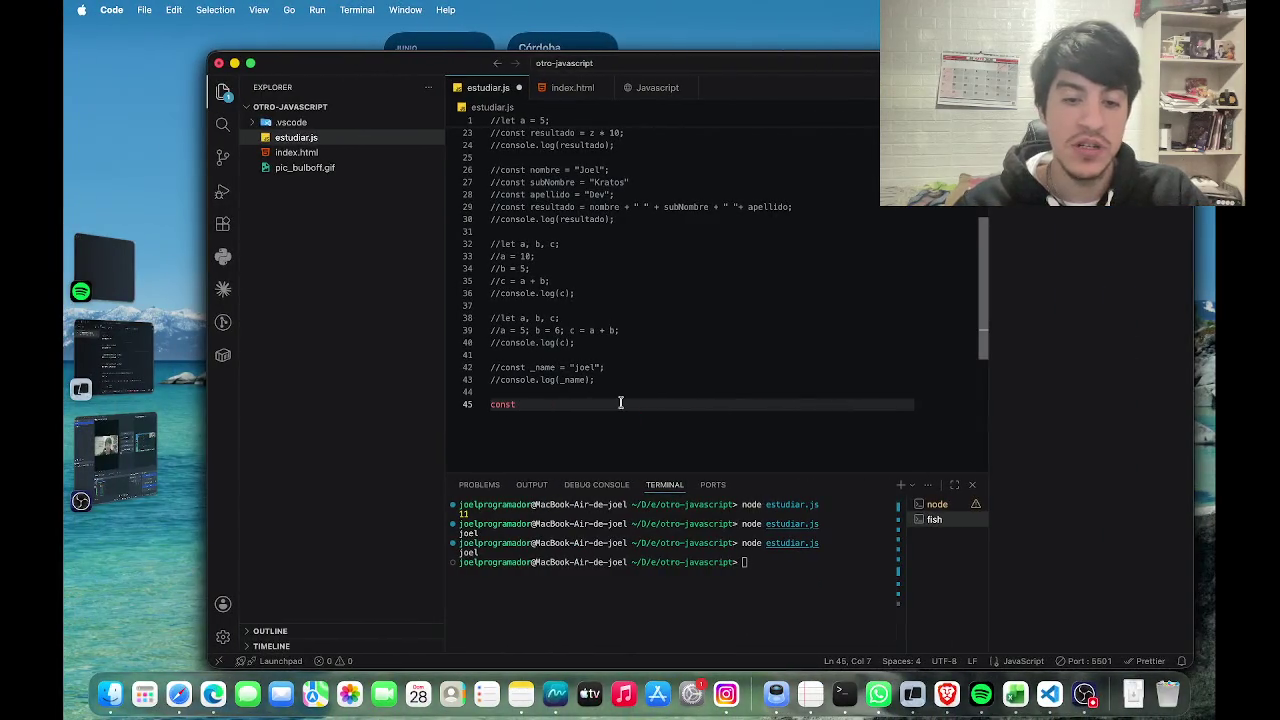
# Declare $myName = "joel" on line 45 and log it with console.log($myName) on line 46.
pyautogui.write('$')
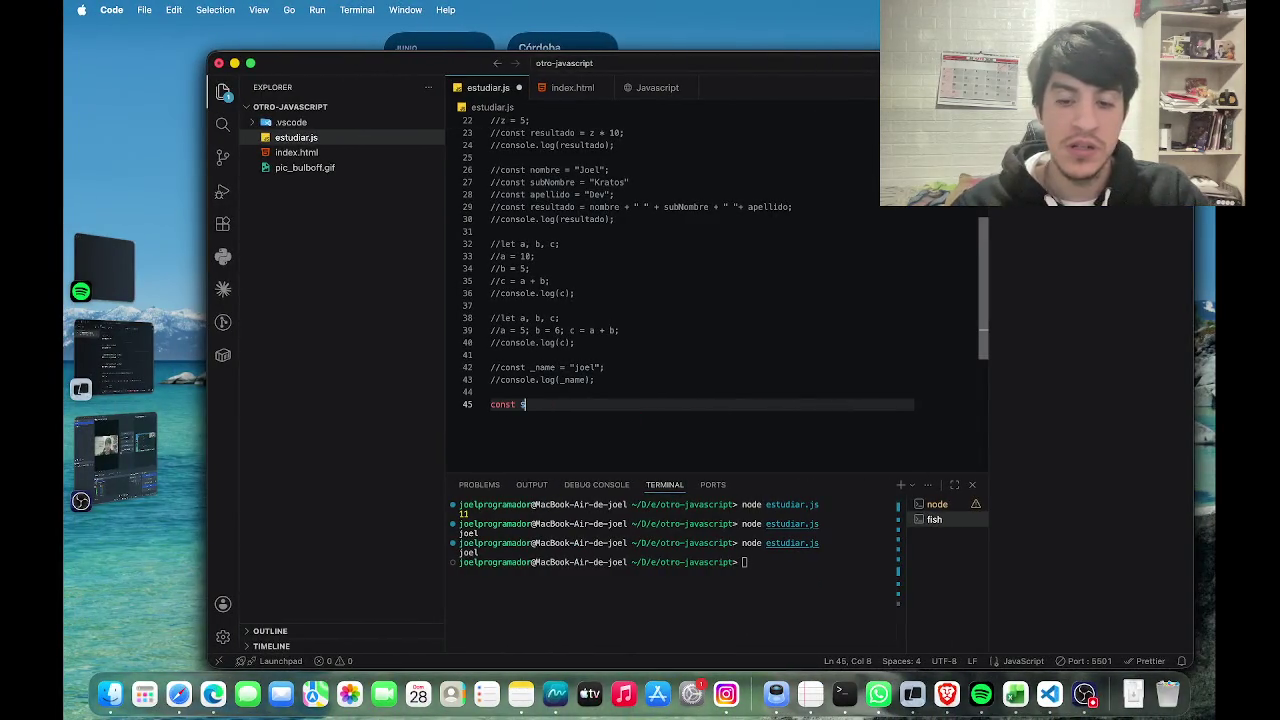
pyautogui.write('myN')
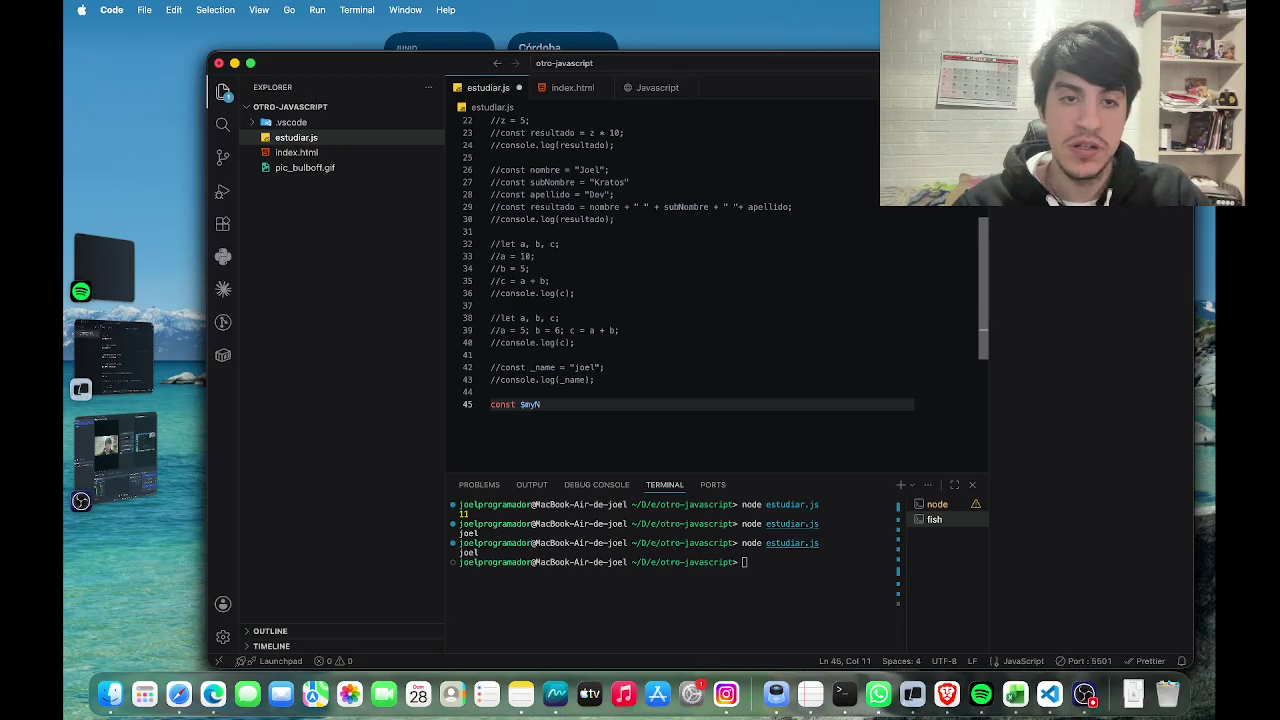
pyautogui.write('ame ')
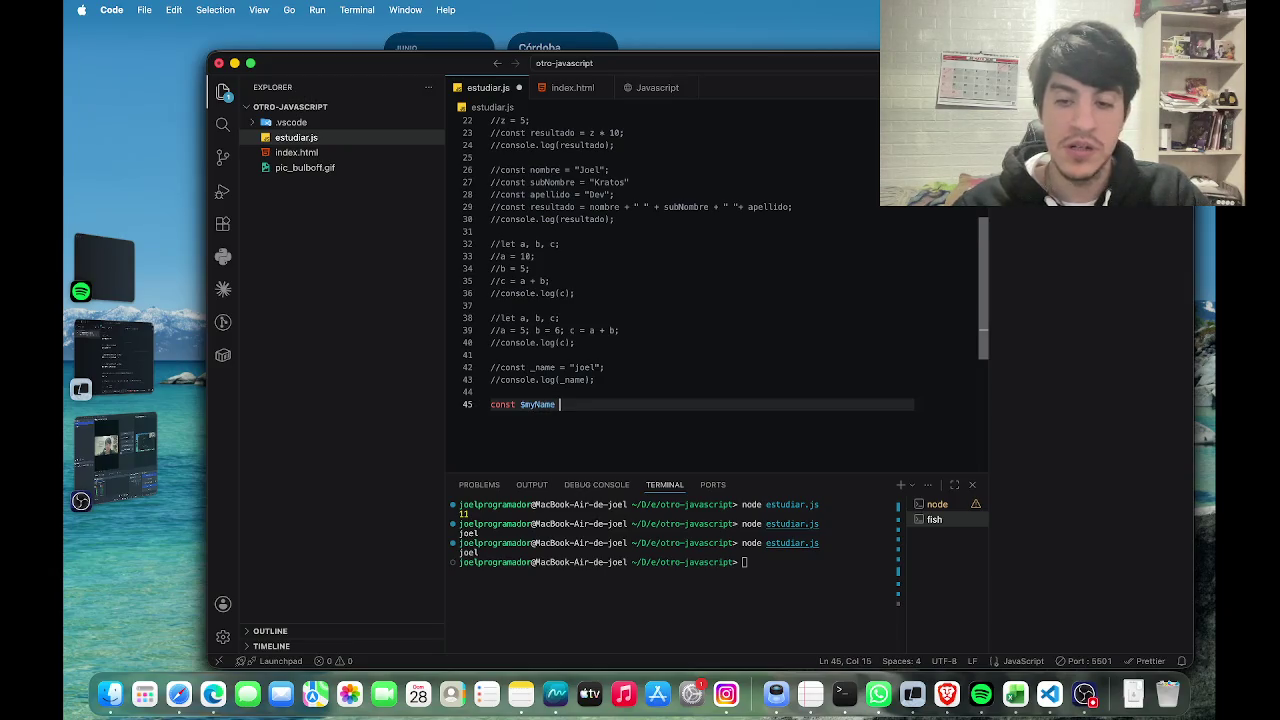
pyautogui.write('= "joel"')
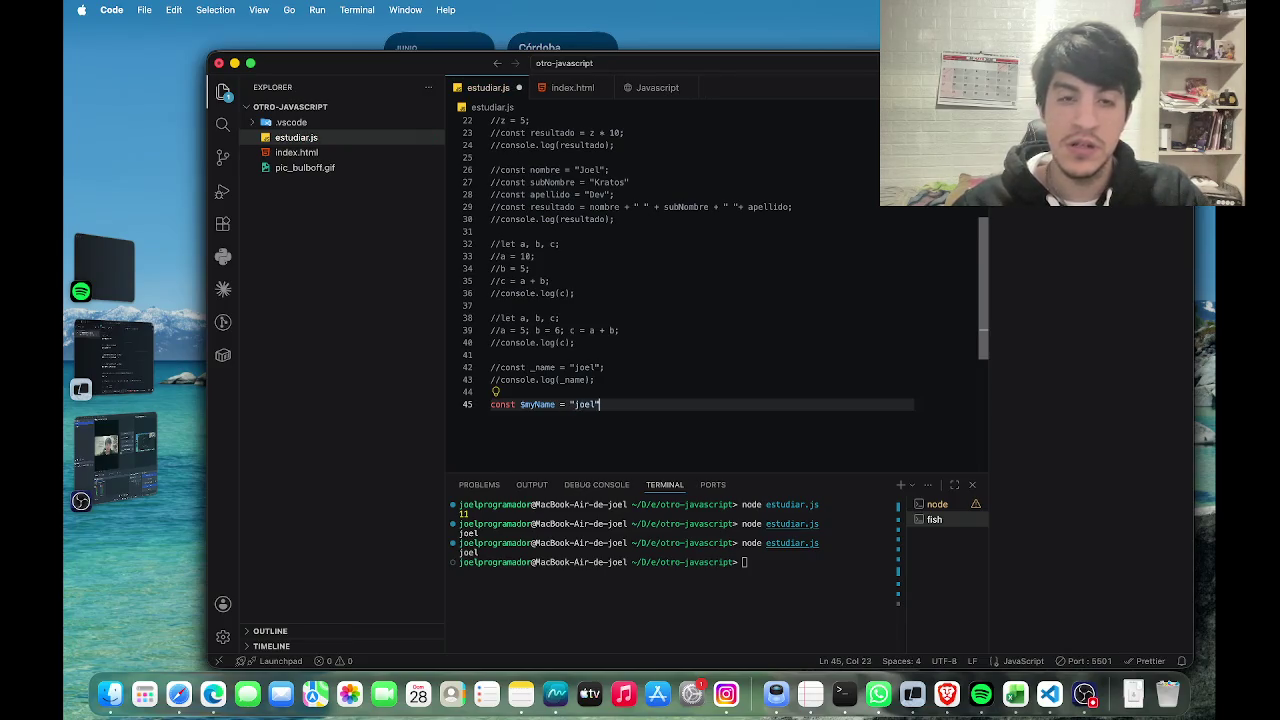
pyautogui.write(';')
pyautogui.press('Return')
pyautogui.write('con')
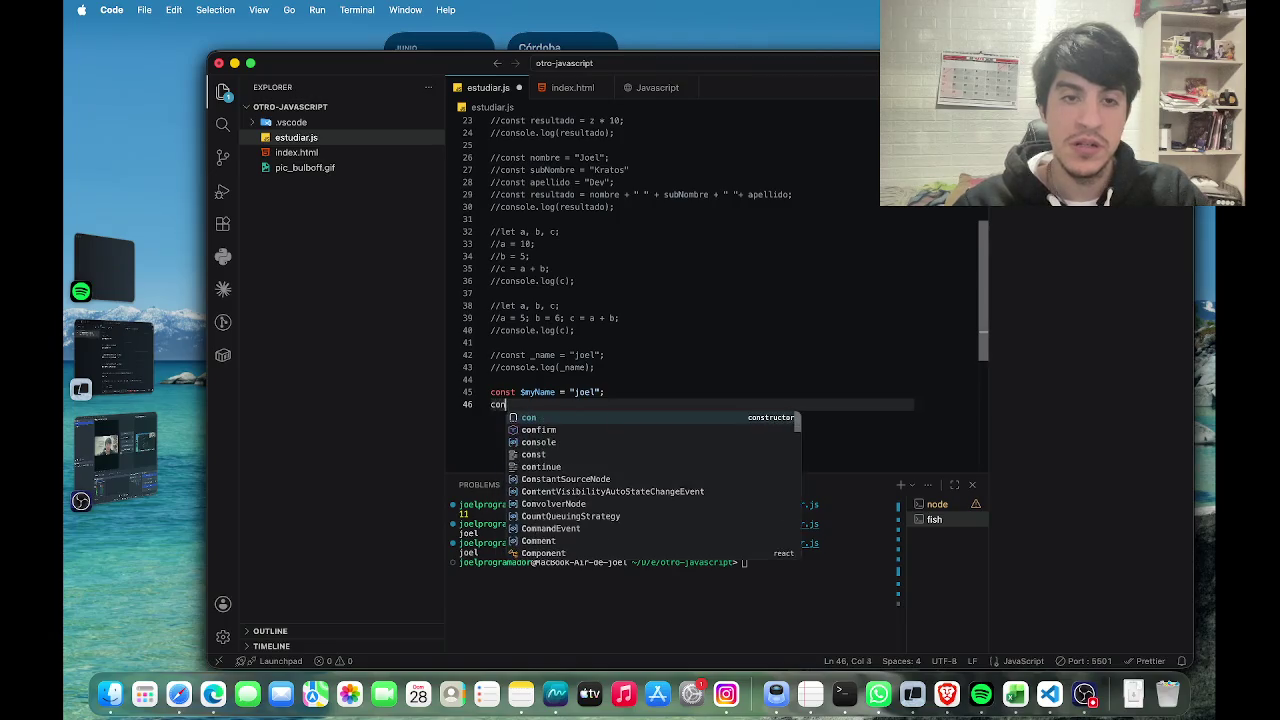
pyautogui.write('sole.log(')
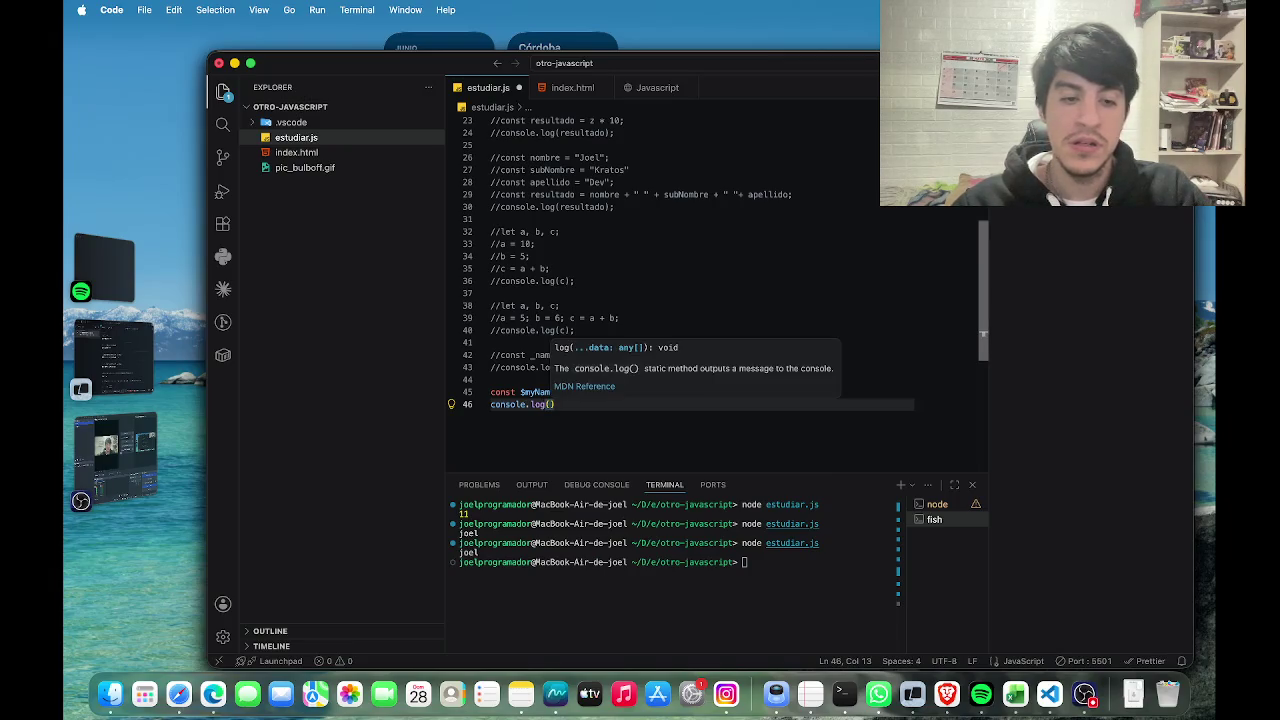
pyautogui.write('$myName')
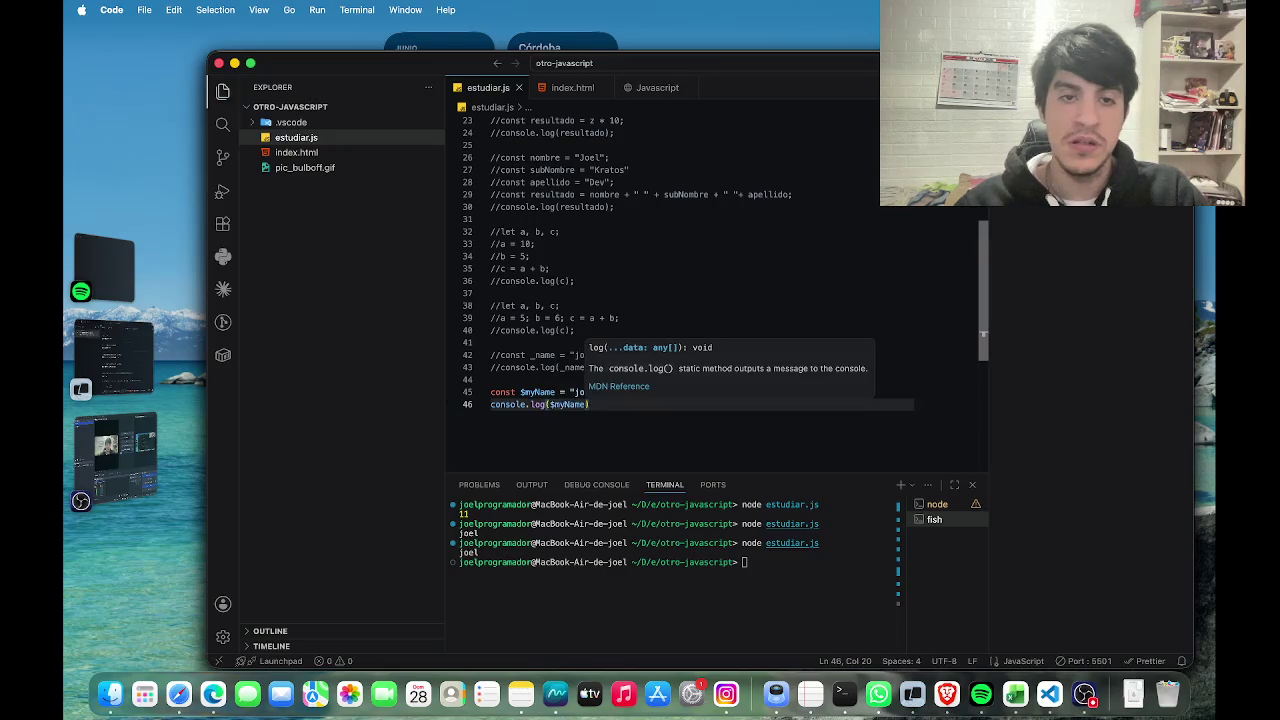
pyautogui.write(');')
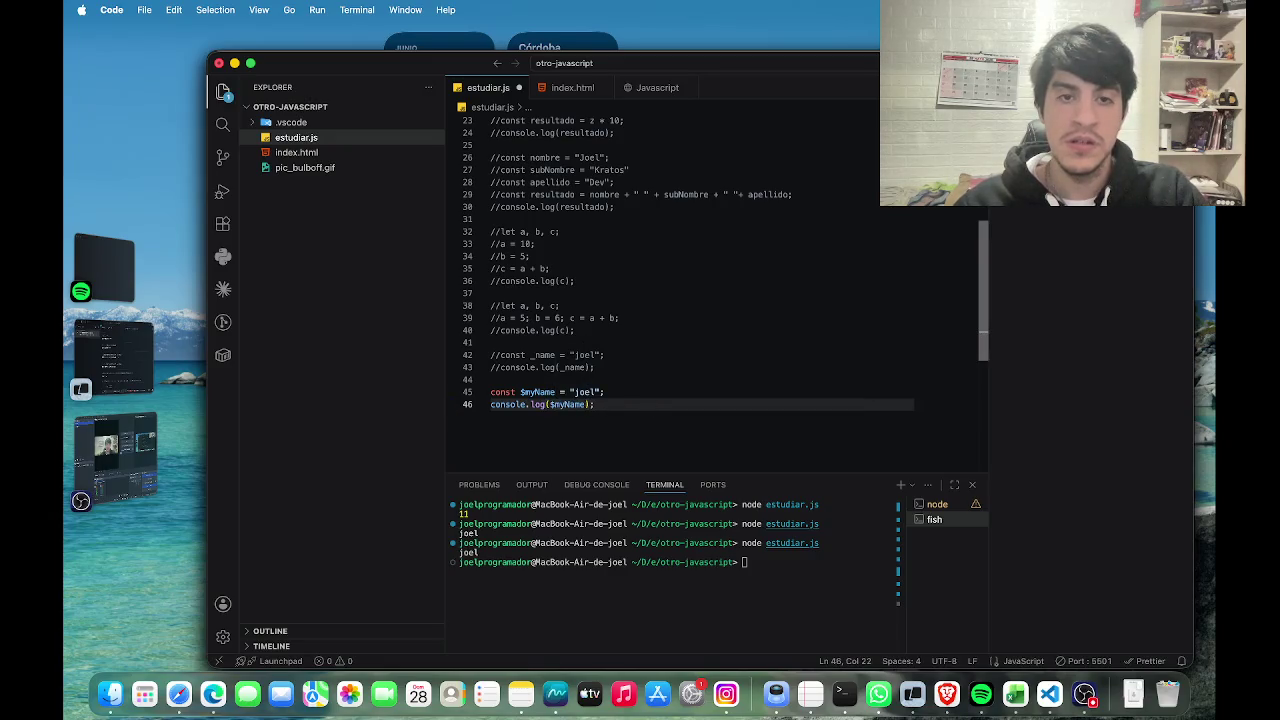
pyautogui.click(745, 562)
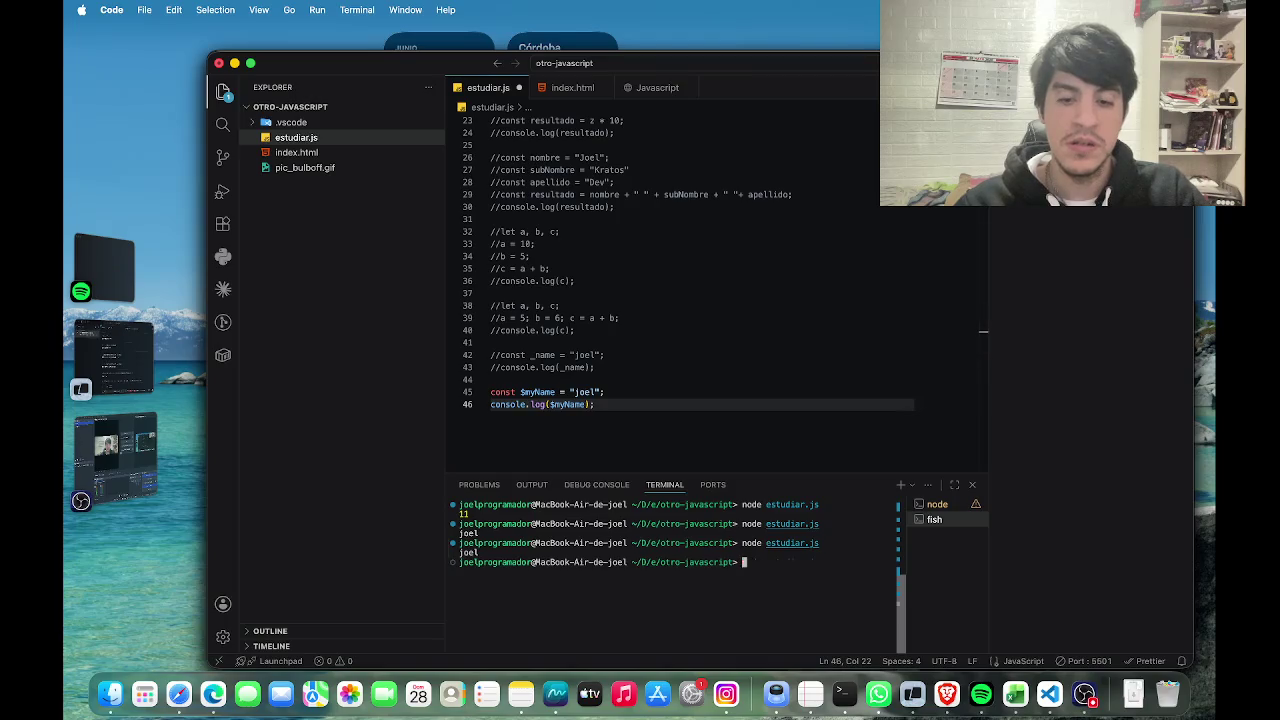
# Run node estudiar.js to print joel, clear the terminal, and return to the browser.
pyautogui.write('node estudiar.js')
pyautogui.write('cl')
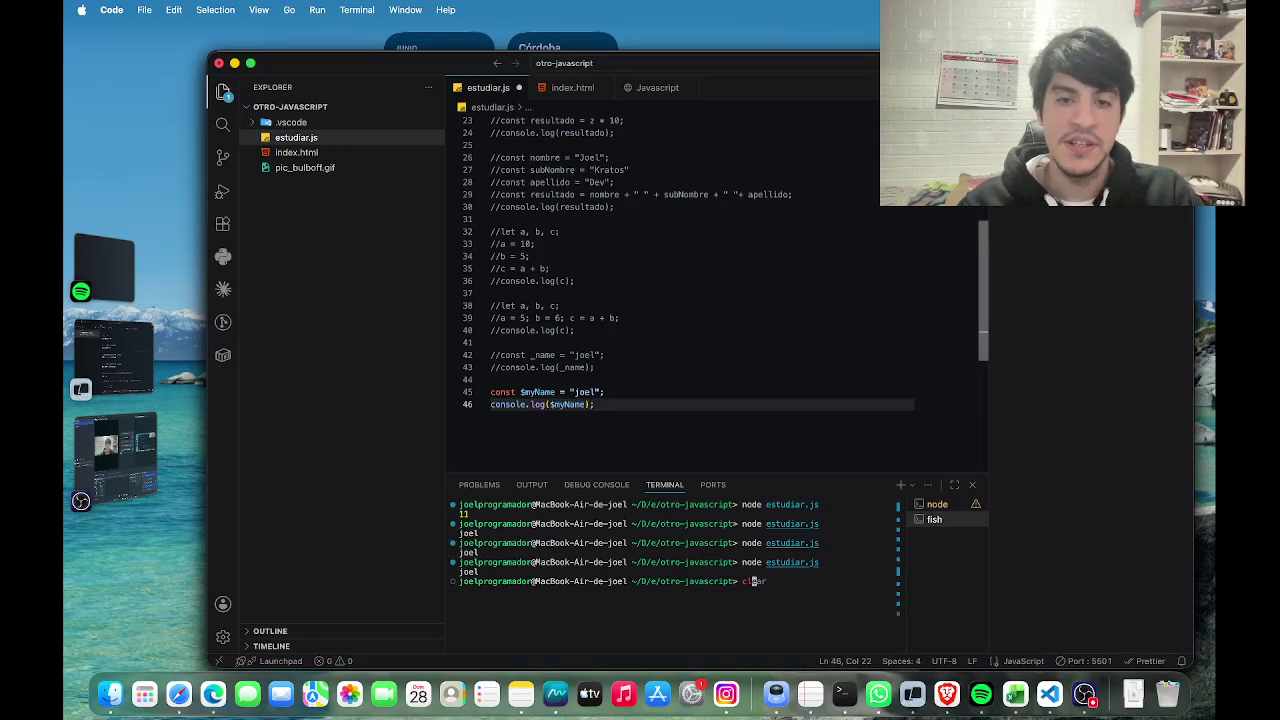
pyautogui.press('Return')
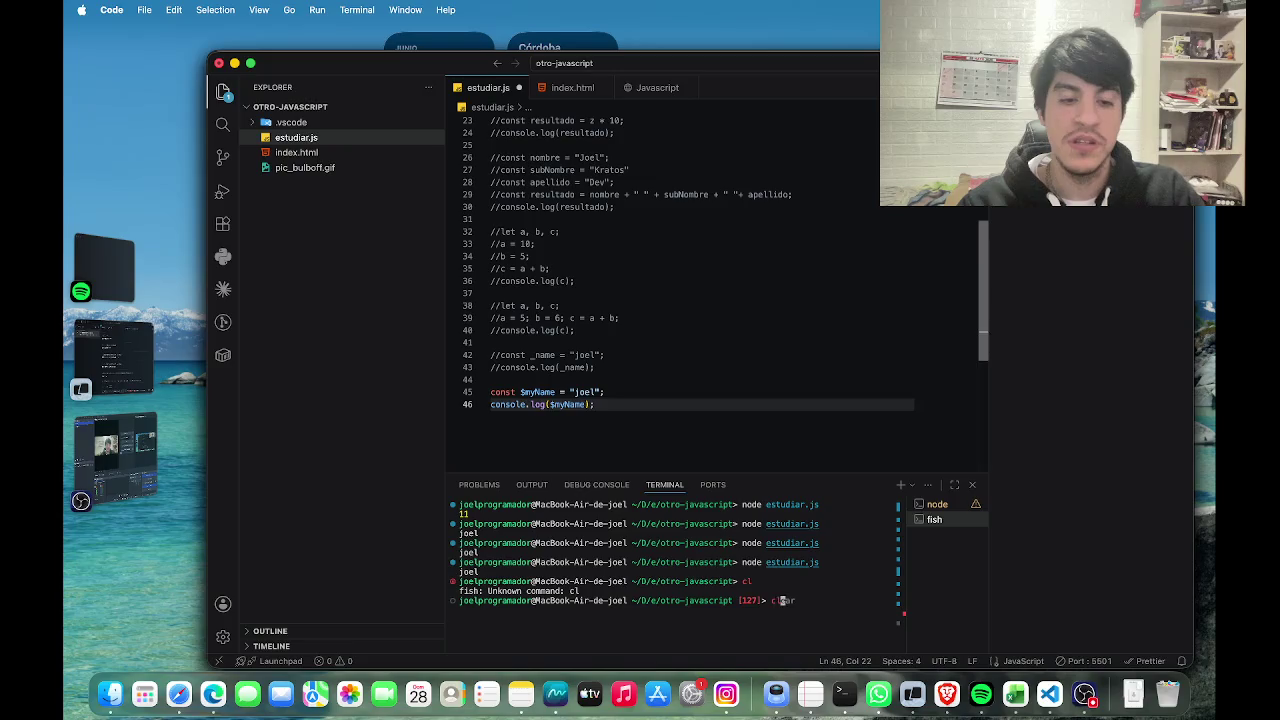
pyautogui.press('Return')
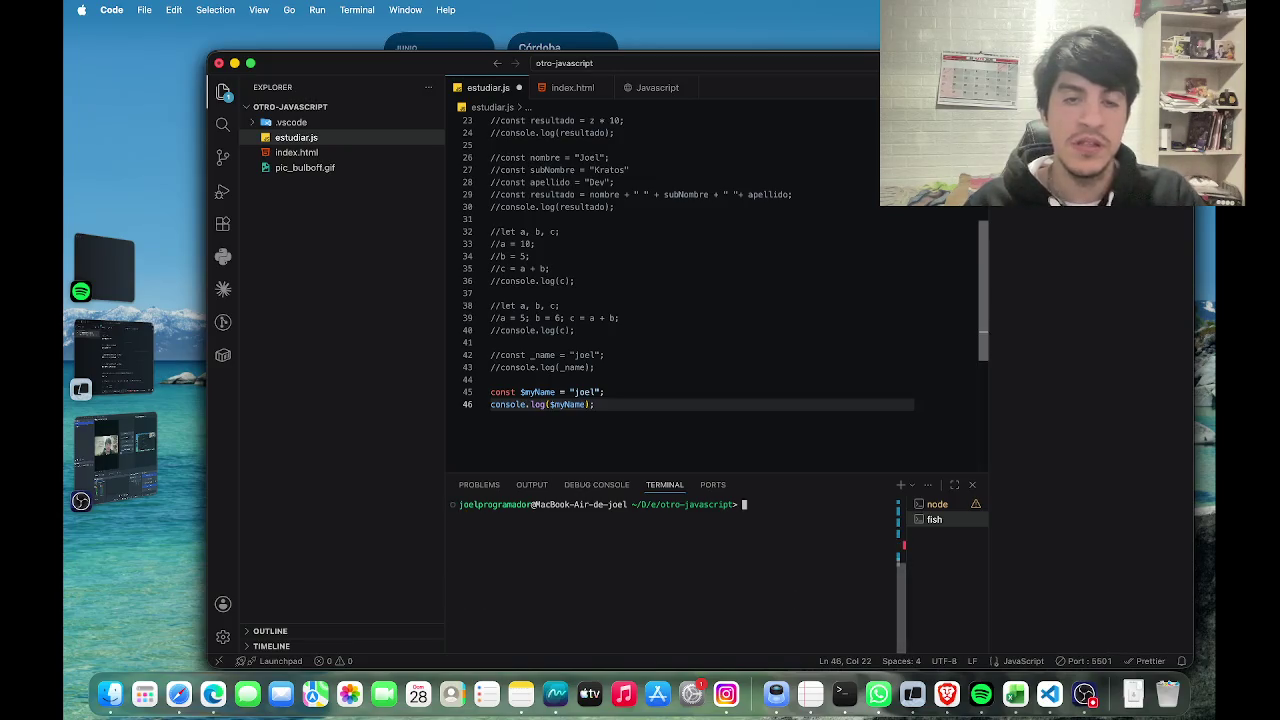
pyautogui.press('super+Tab')
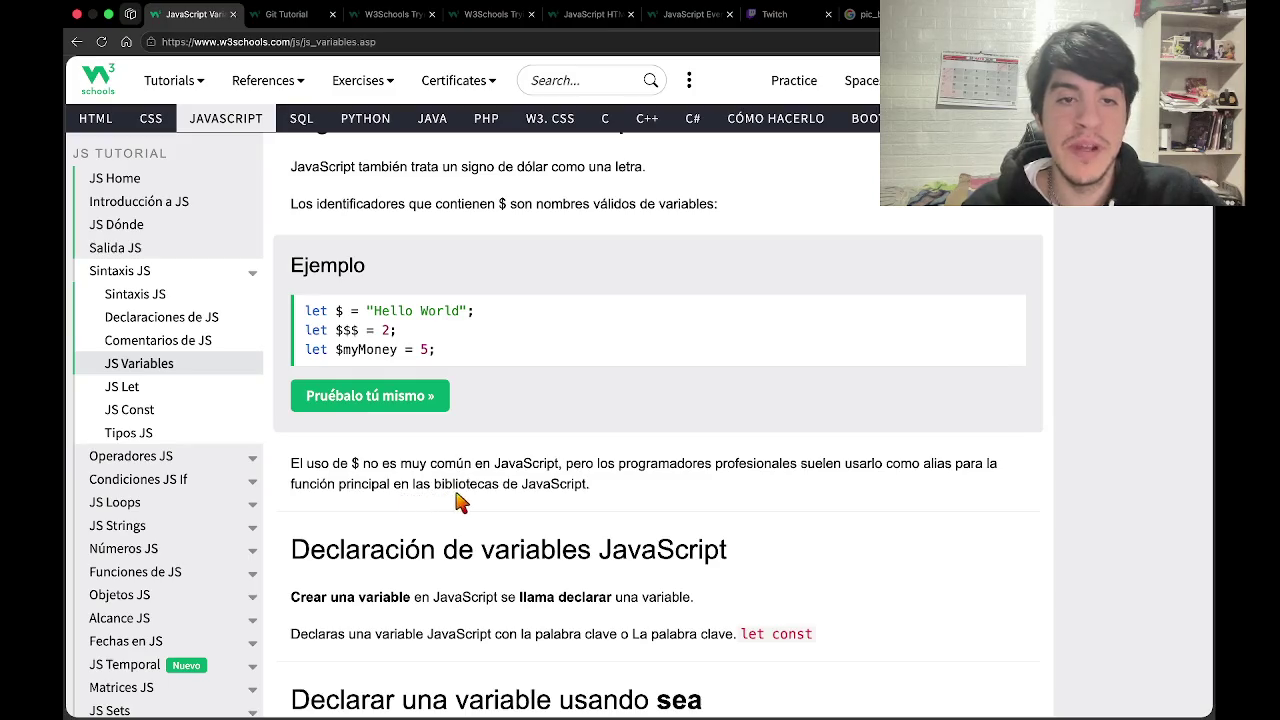
pyautogui.scroll(-3, 559, 509)
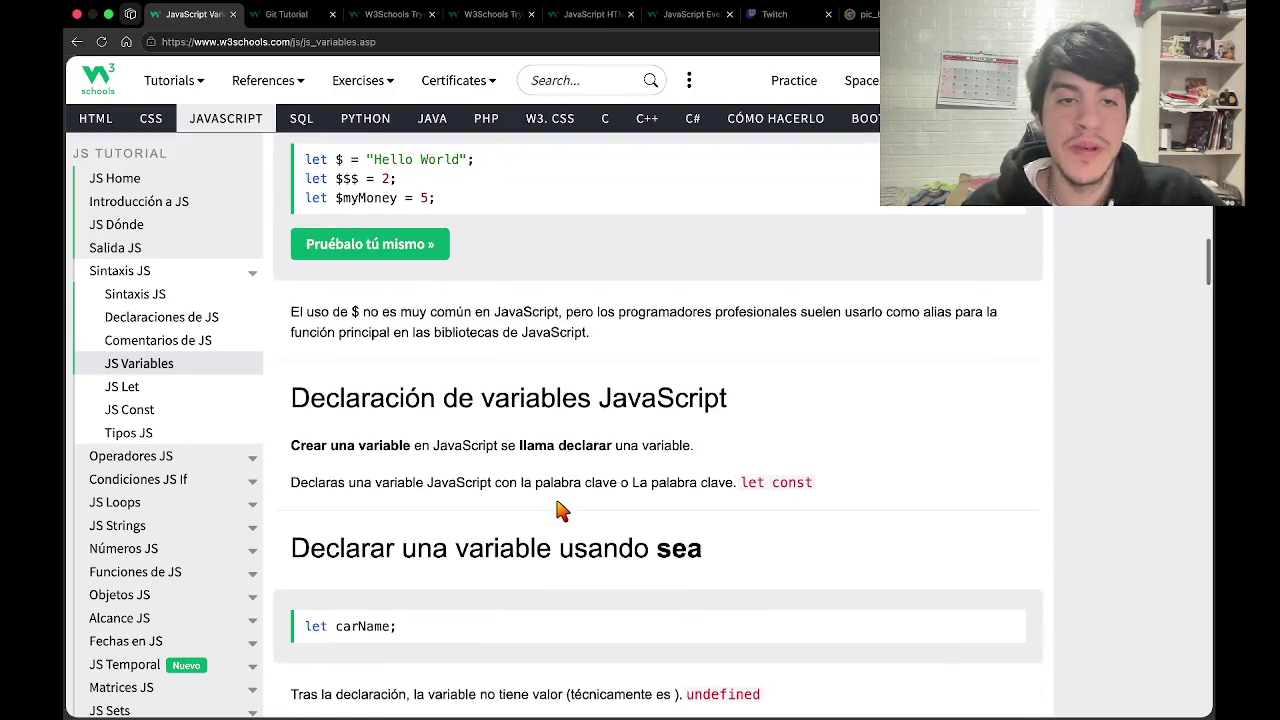
pyautogui.scroll(-2, 558, 504)
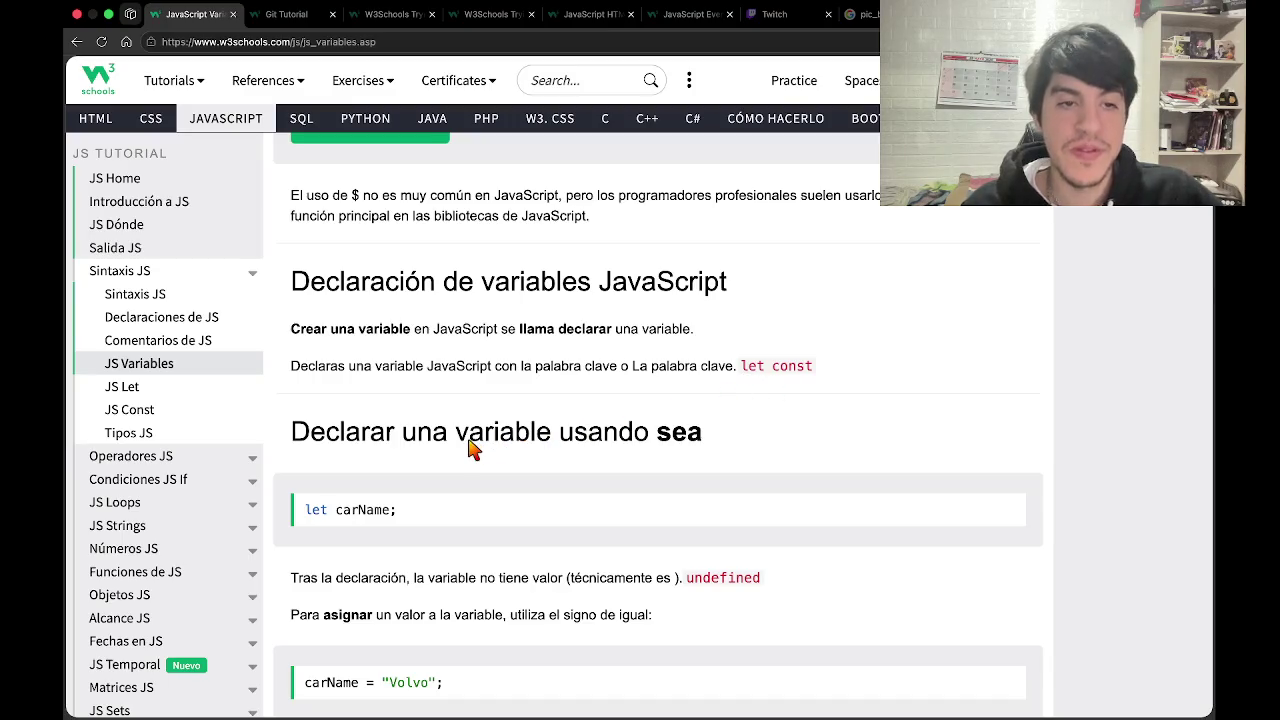
# Open the carName "Volvo" example in the W3Schools Tryit editor, then return to VS Code.
pyautogui.scroll(-3, 471, 449)
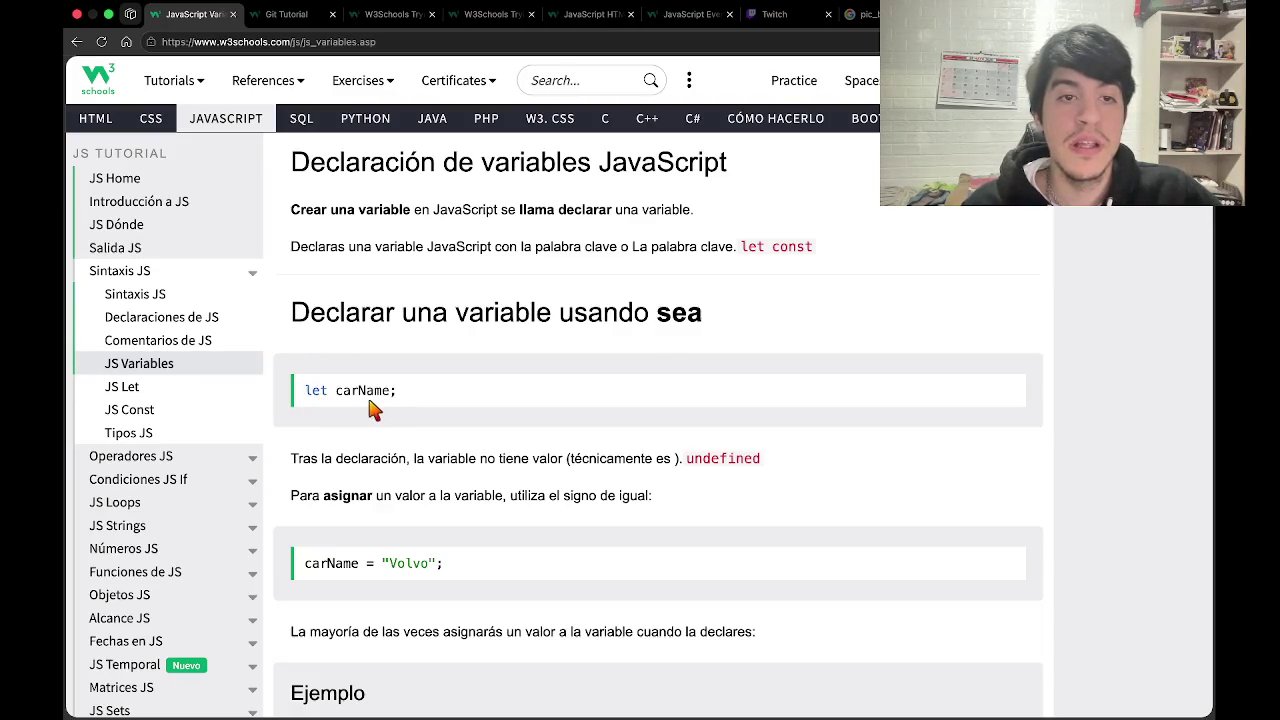
pyautogui.scroll(-2, 393, 416)
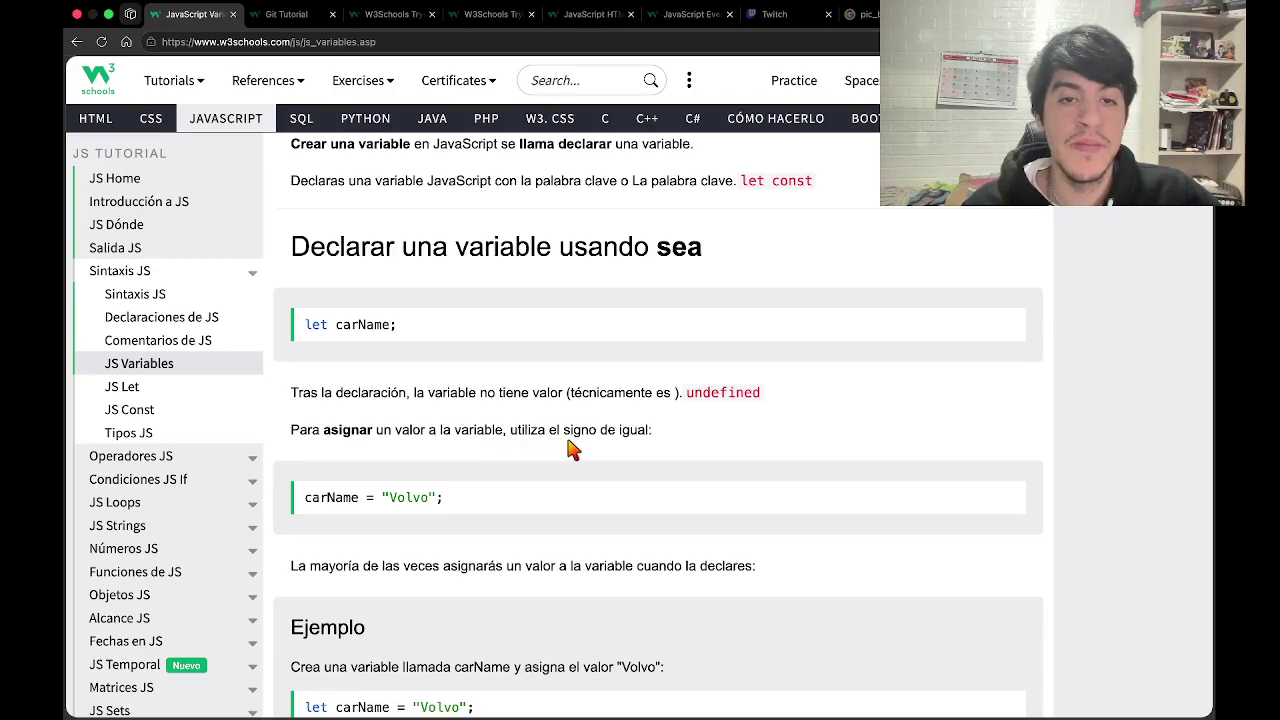
pyautogui.scroll(-2, 625, 451)
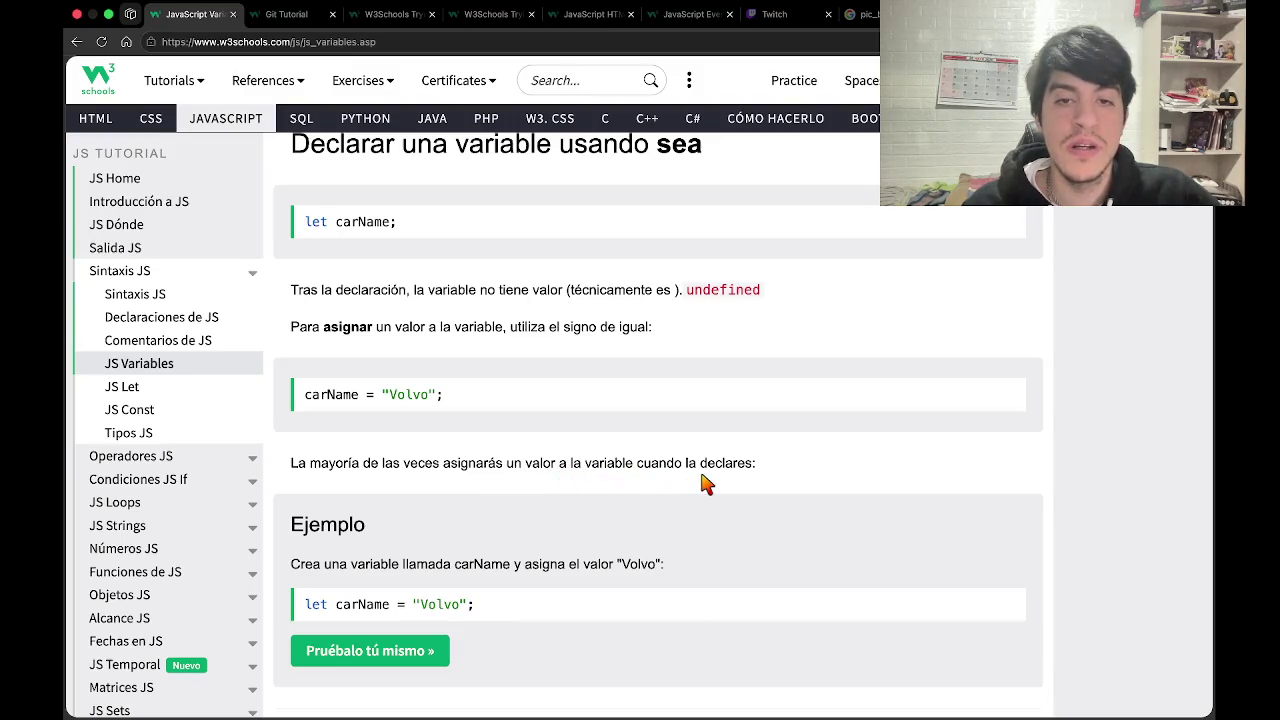
pyautogui.scroll(-3, 728, 480)
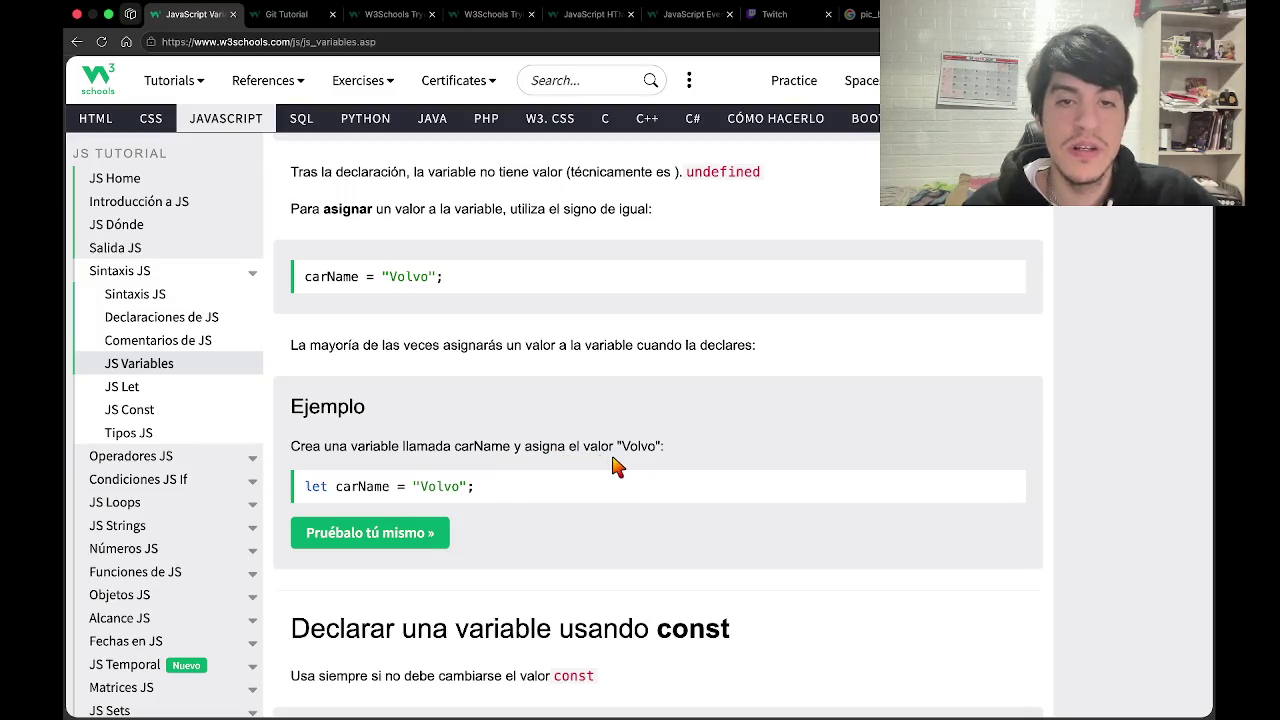
pyautogui.scroll(-2, 650, 466)
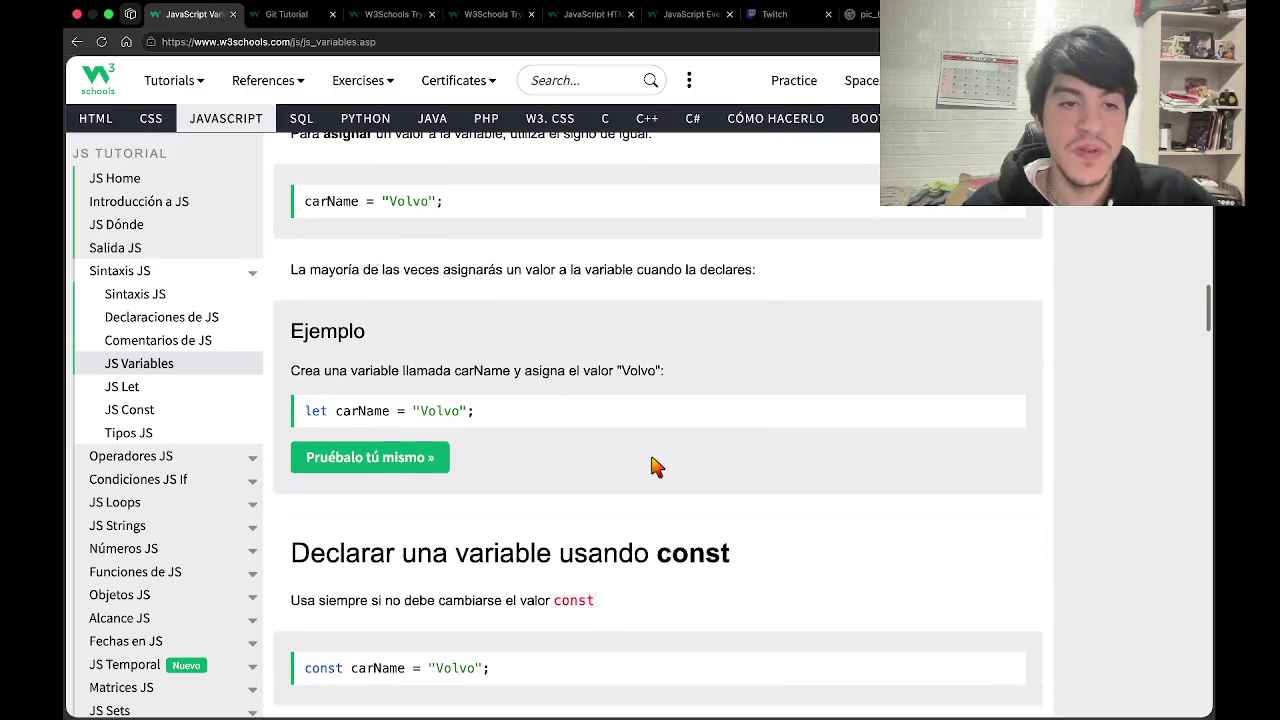
pyautogui.click(324, 450)
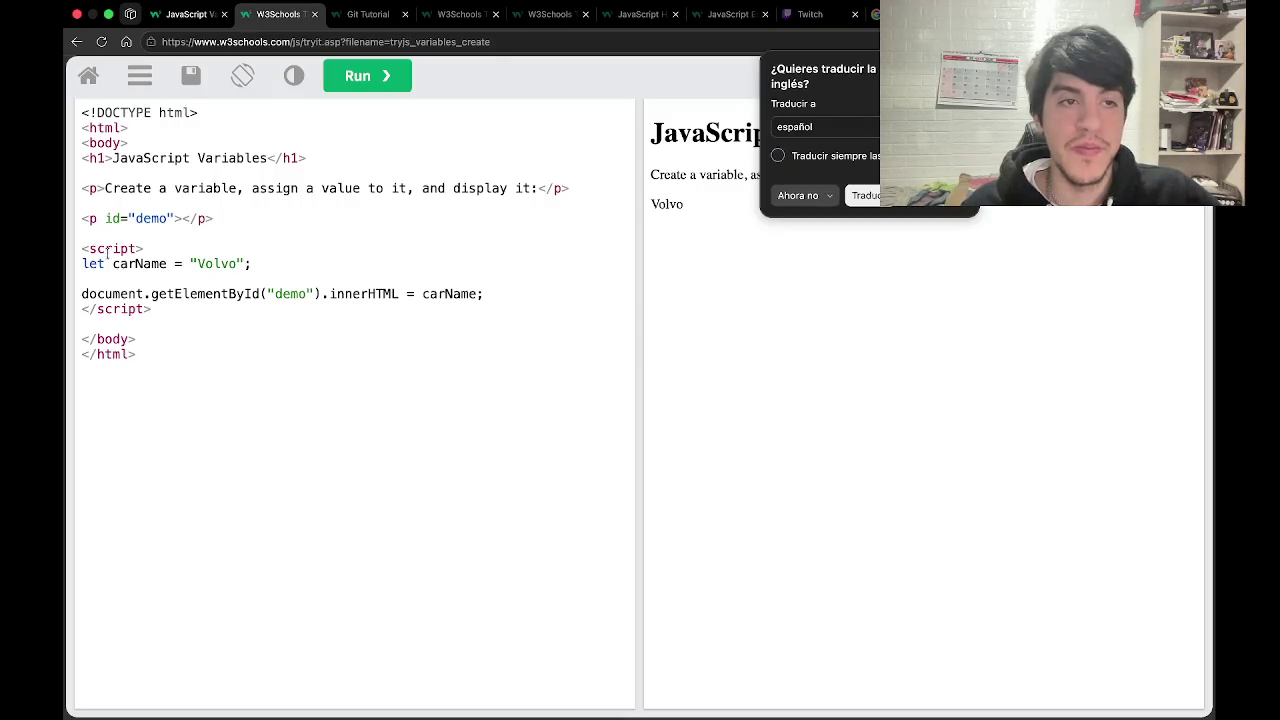
pyautogui.click(477, 236)
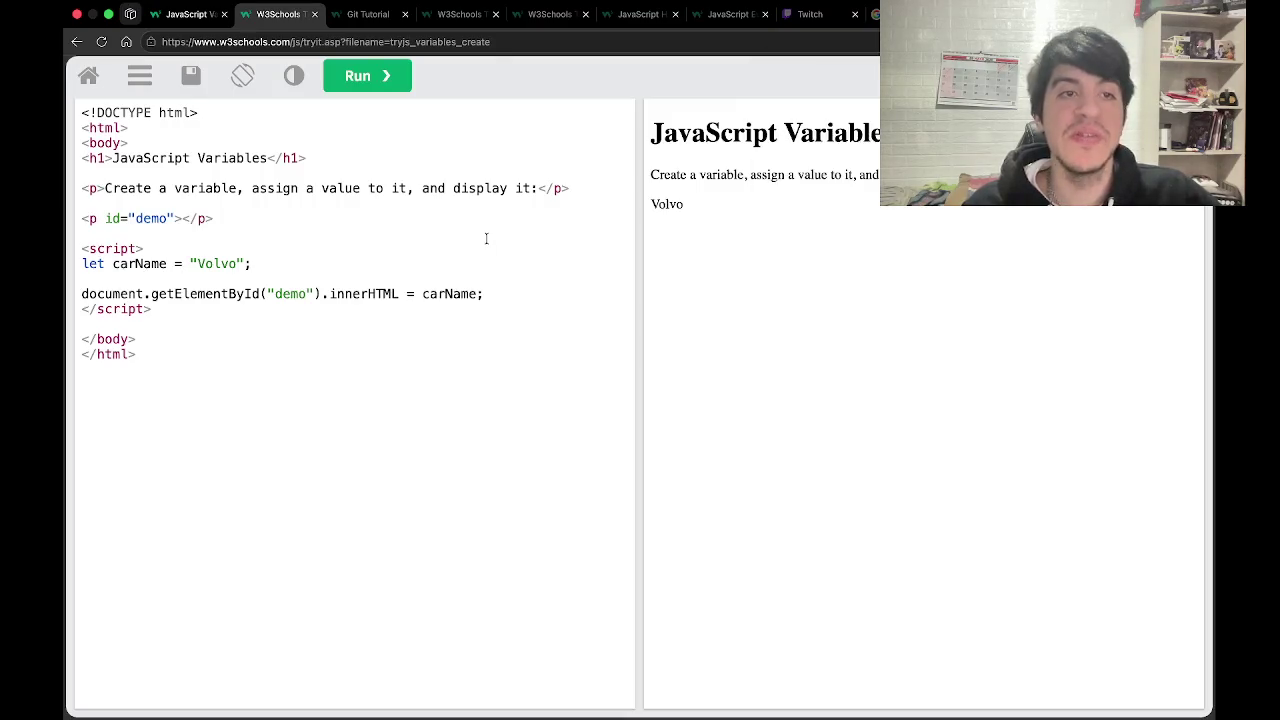
pyautogui.click(485, 251)
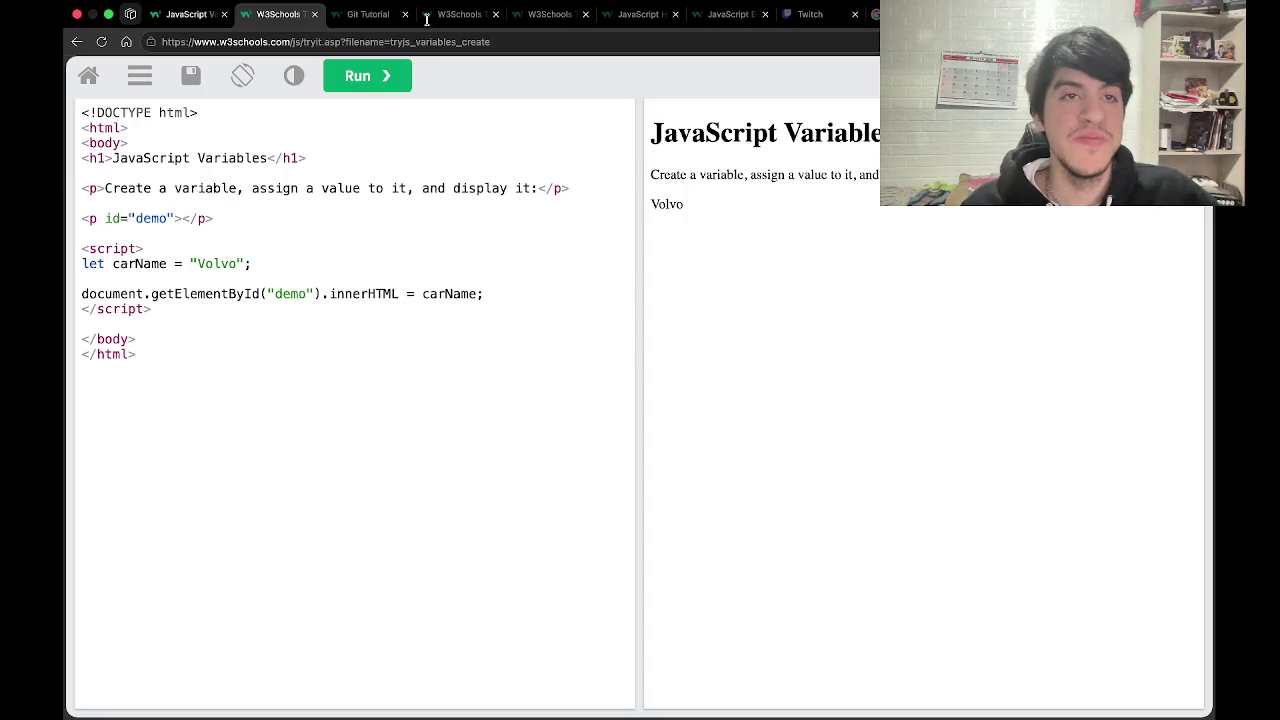
pyautogui.hotkey('ctrl', 'Left')
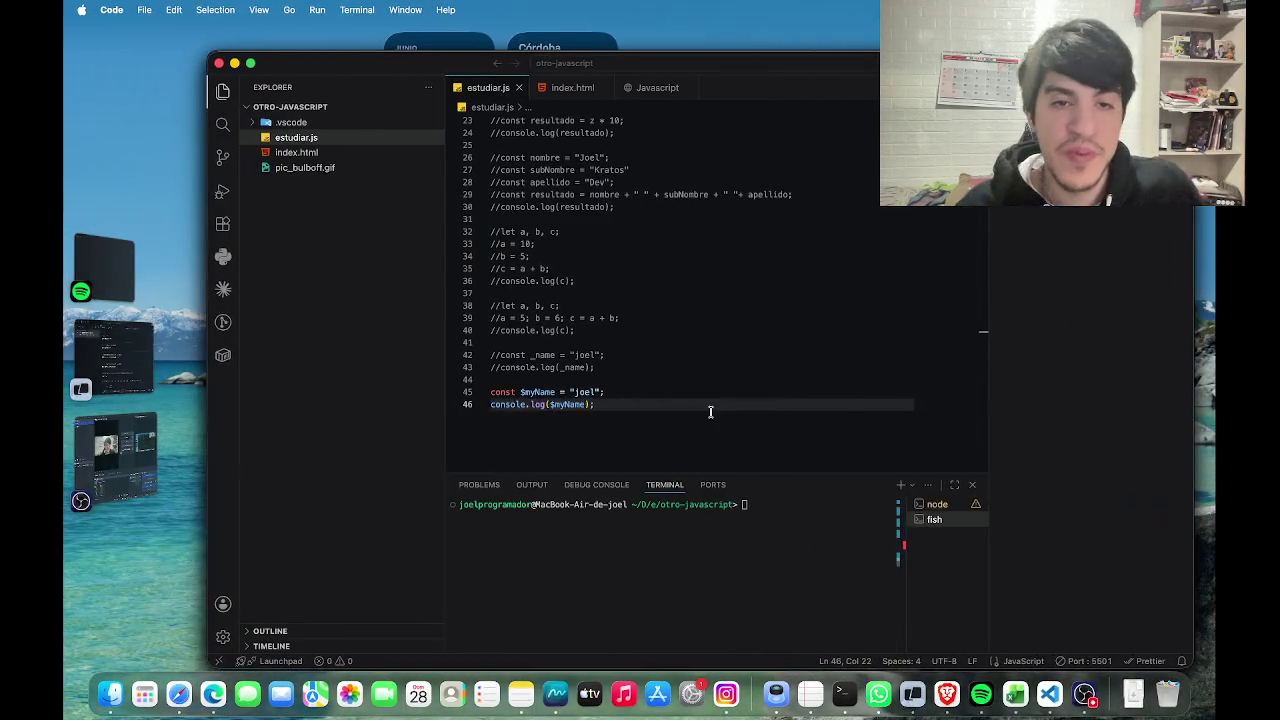
# Comment out the $myName lines 45–46 and start line 48 with const myName = "joel.
pyautogui.click(494, 392)
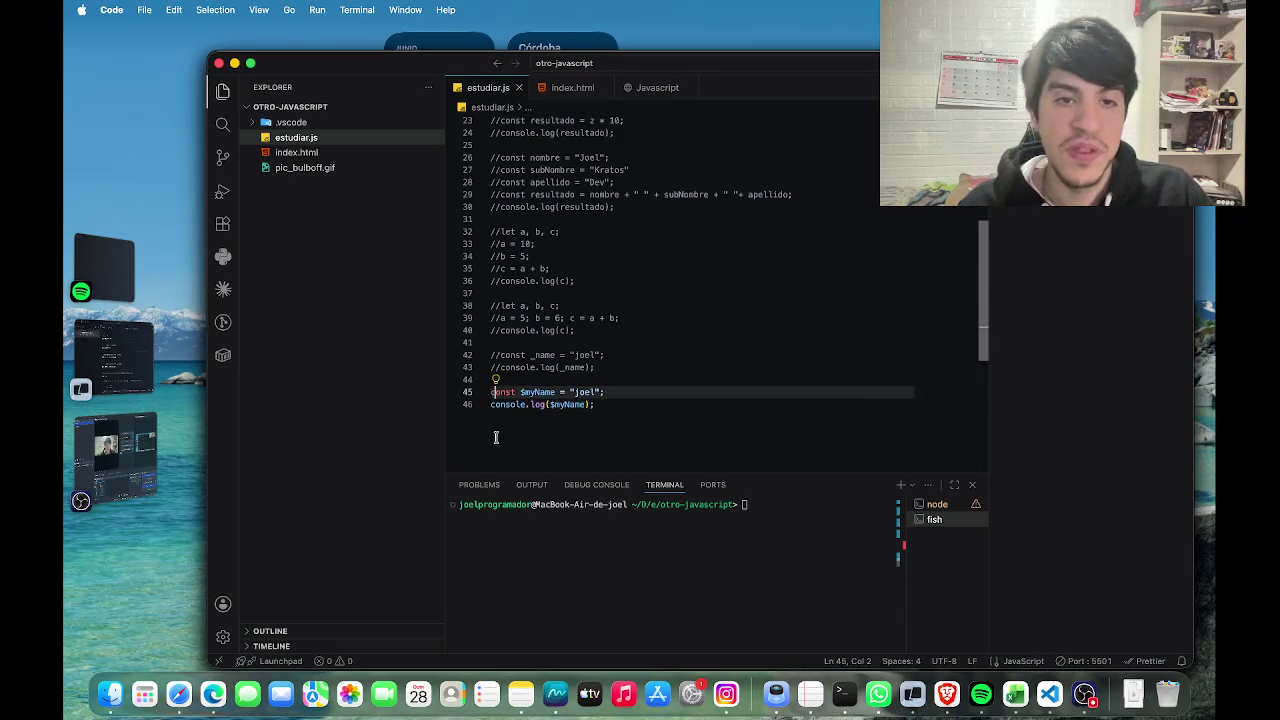
pyautogui.write('//')
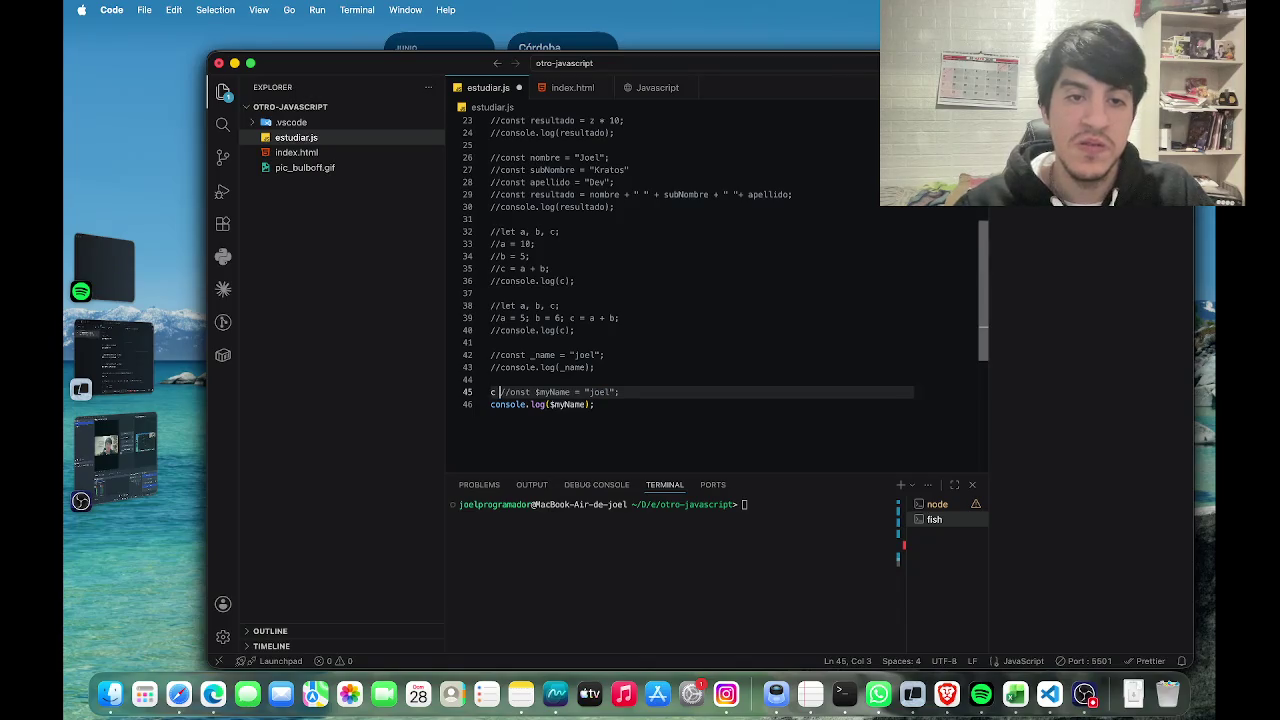
pyautogui.press('BackSpace')
pyautogui.press('BackSpace')
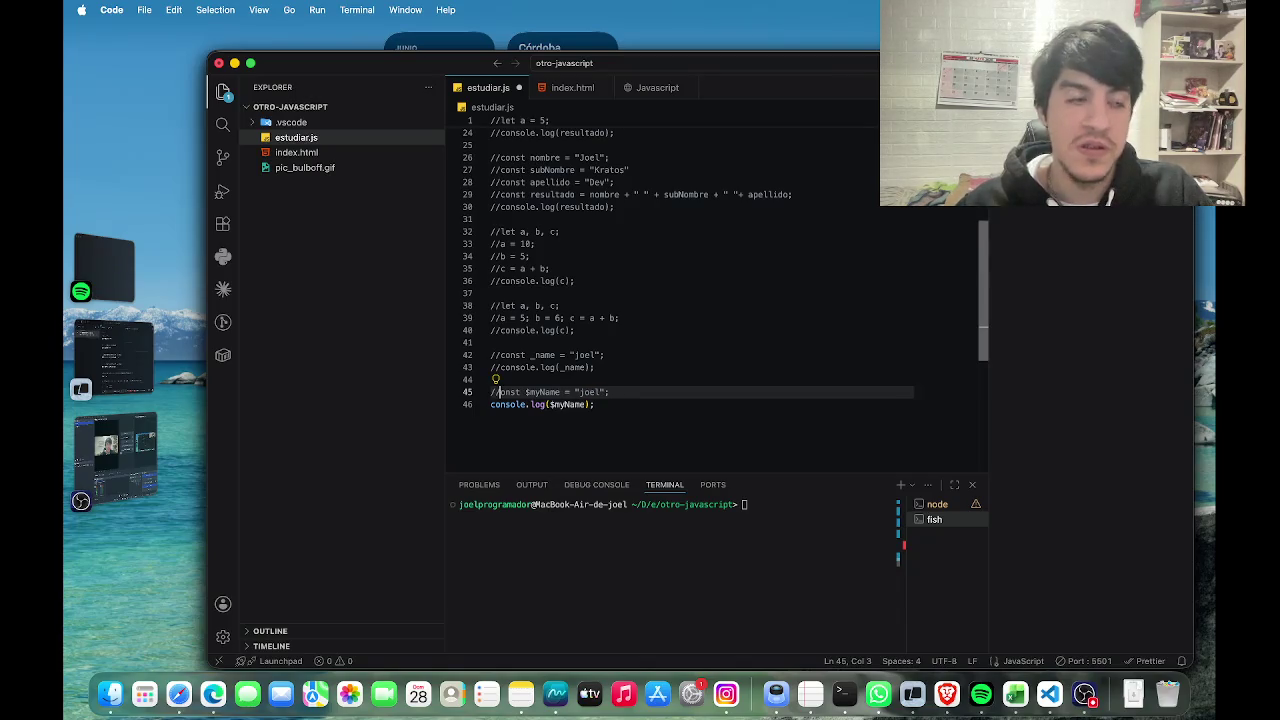
pyautogui.click(490, 404)
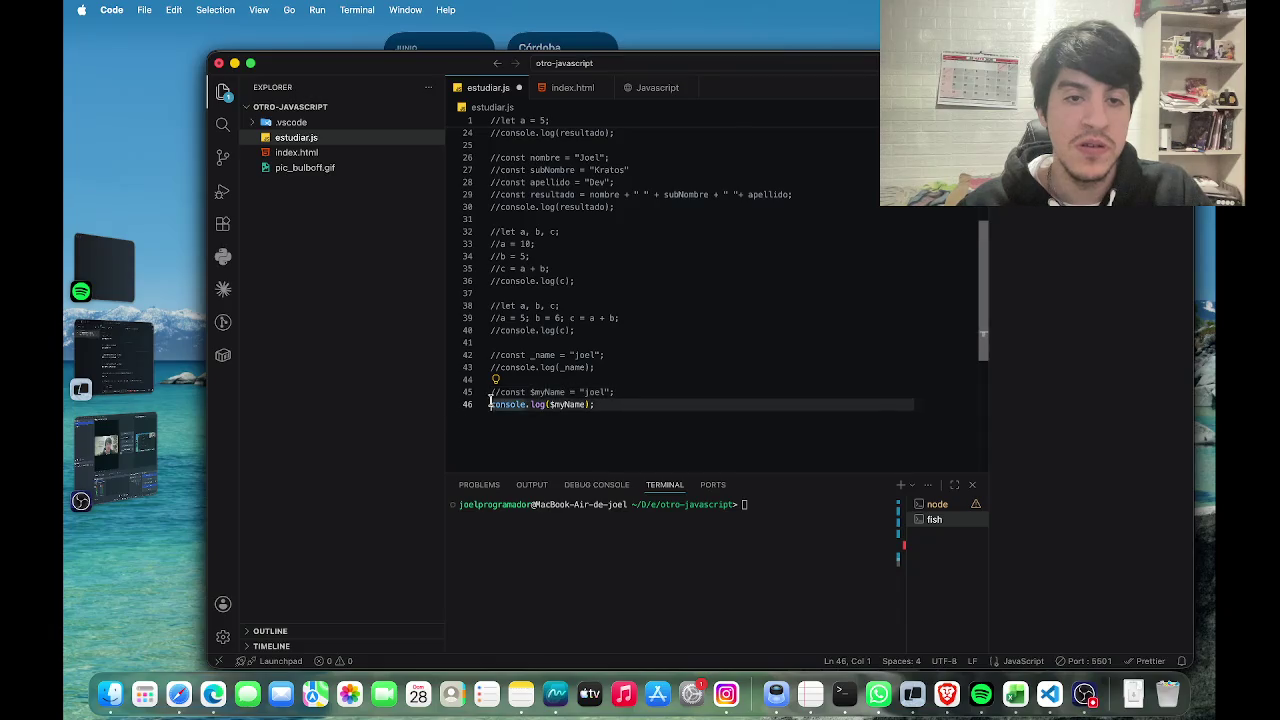
pyautogui.write('//')
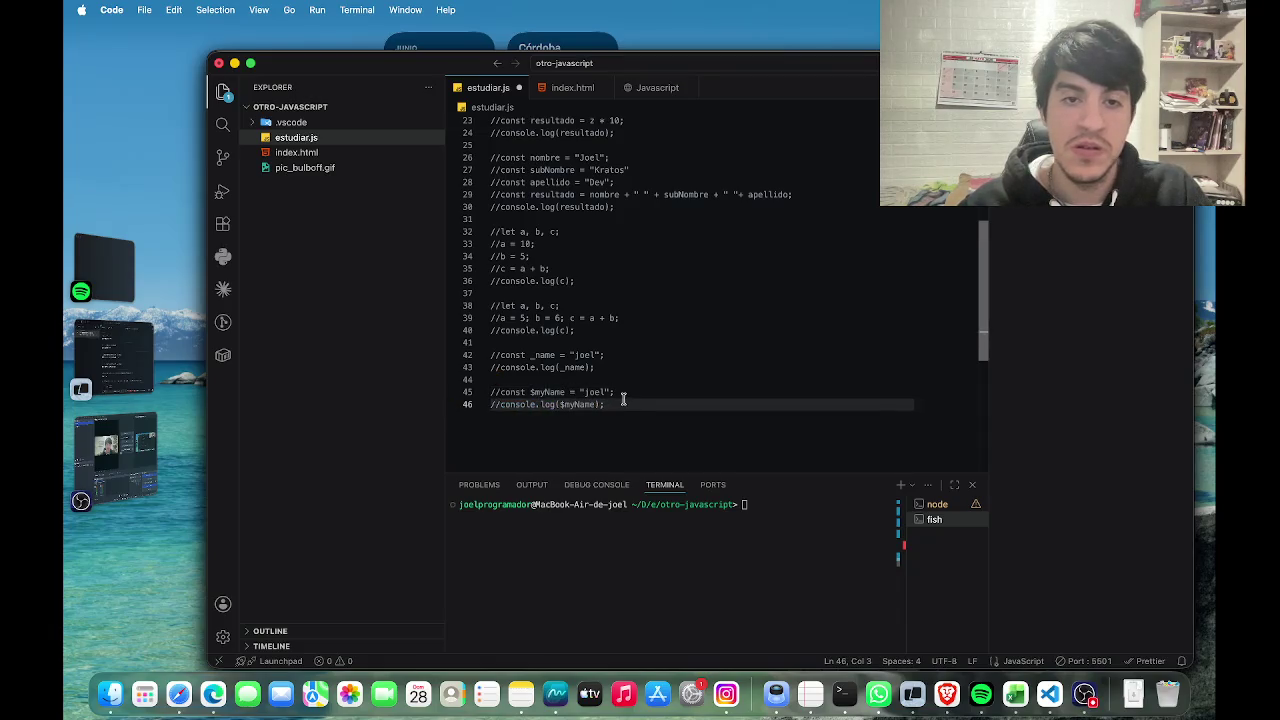
pyautogui.click(627, 402)
pyautogui.press('Return')
pyautogui.press('Return')
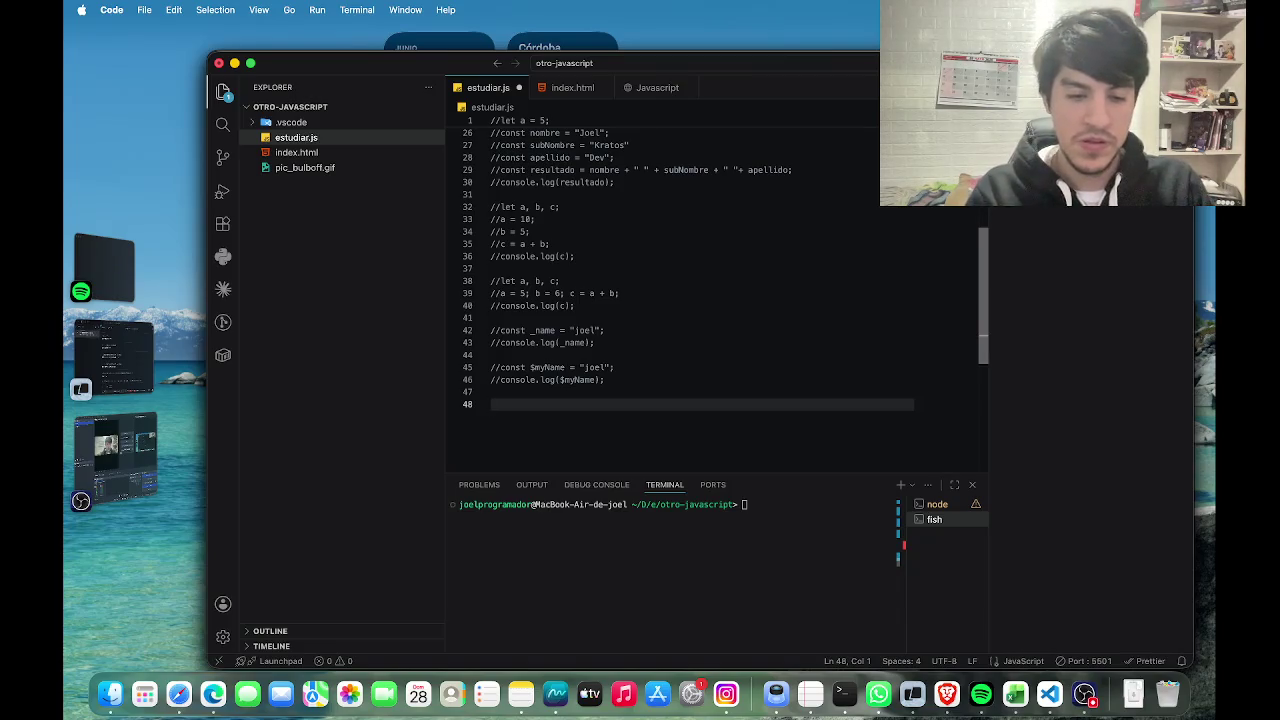
pyautogui.write('const')
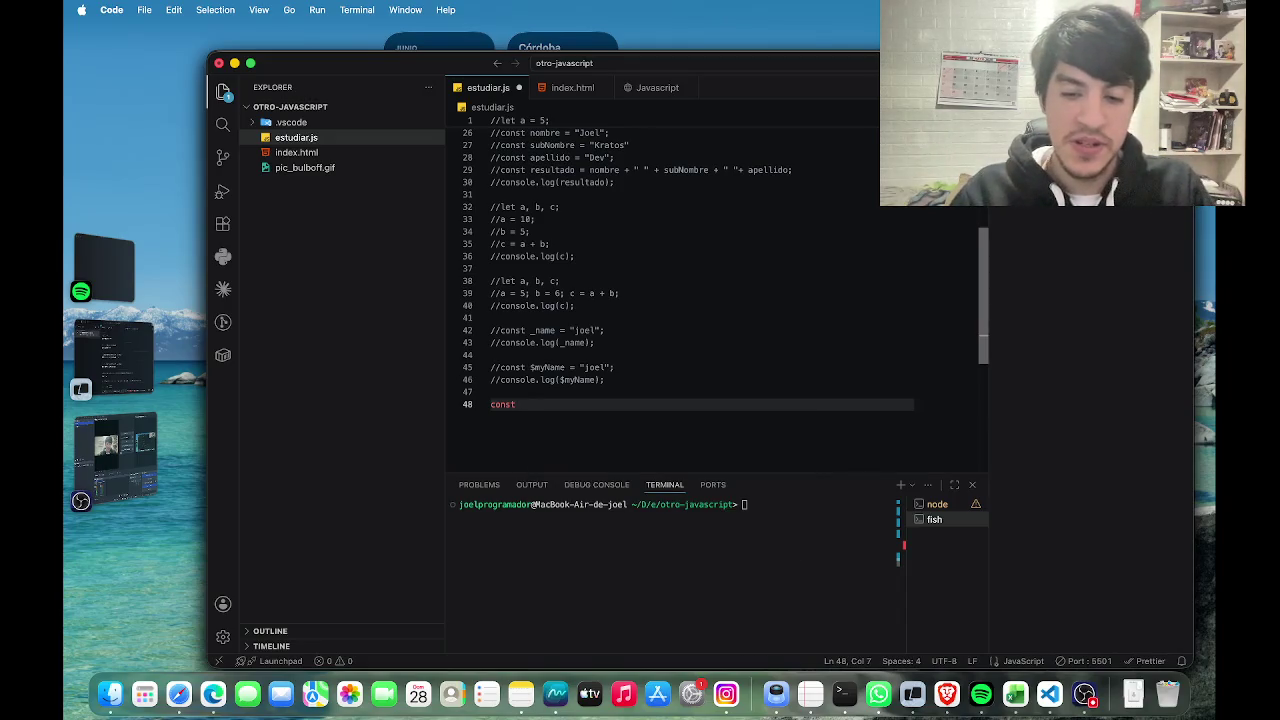
pyautogui.write(' my')
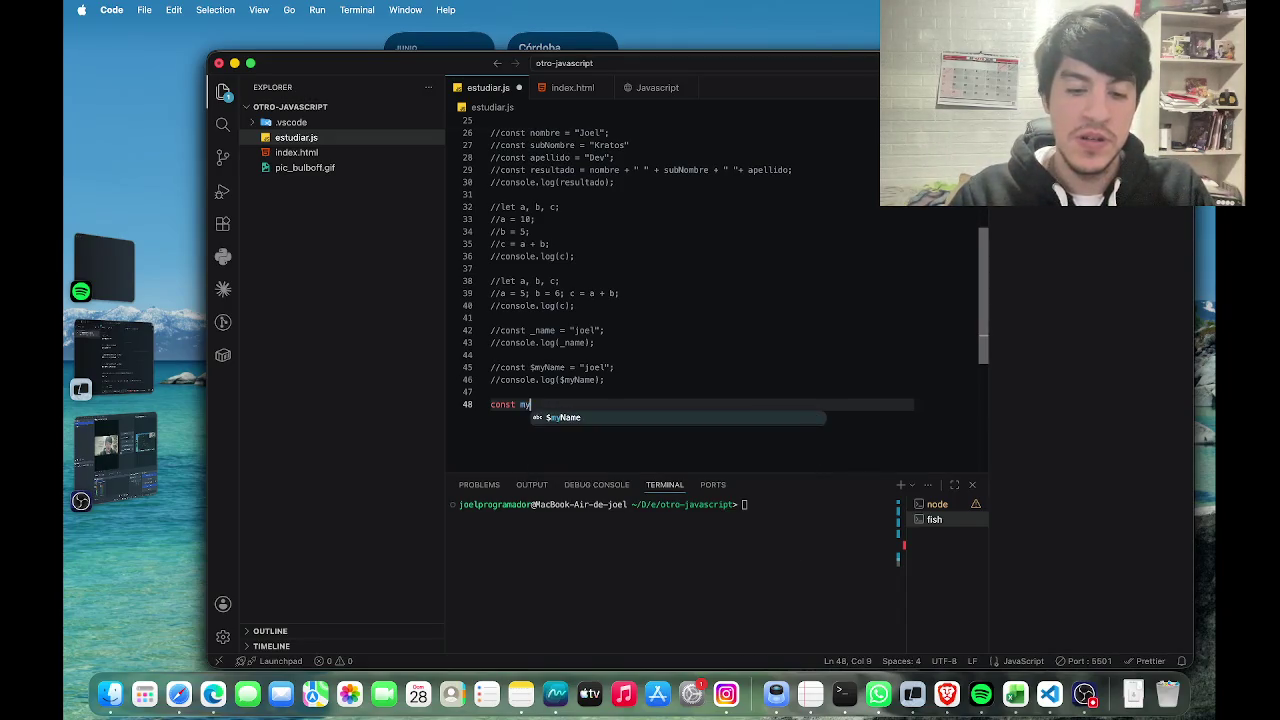
pyautogui.write('Name')
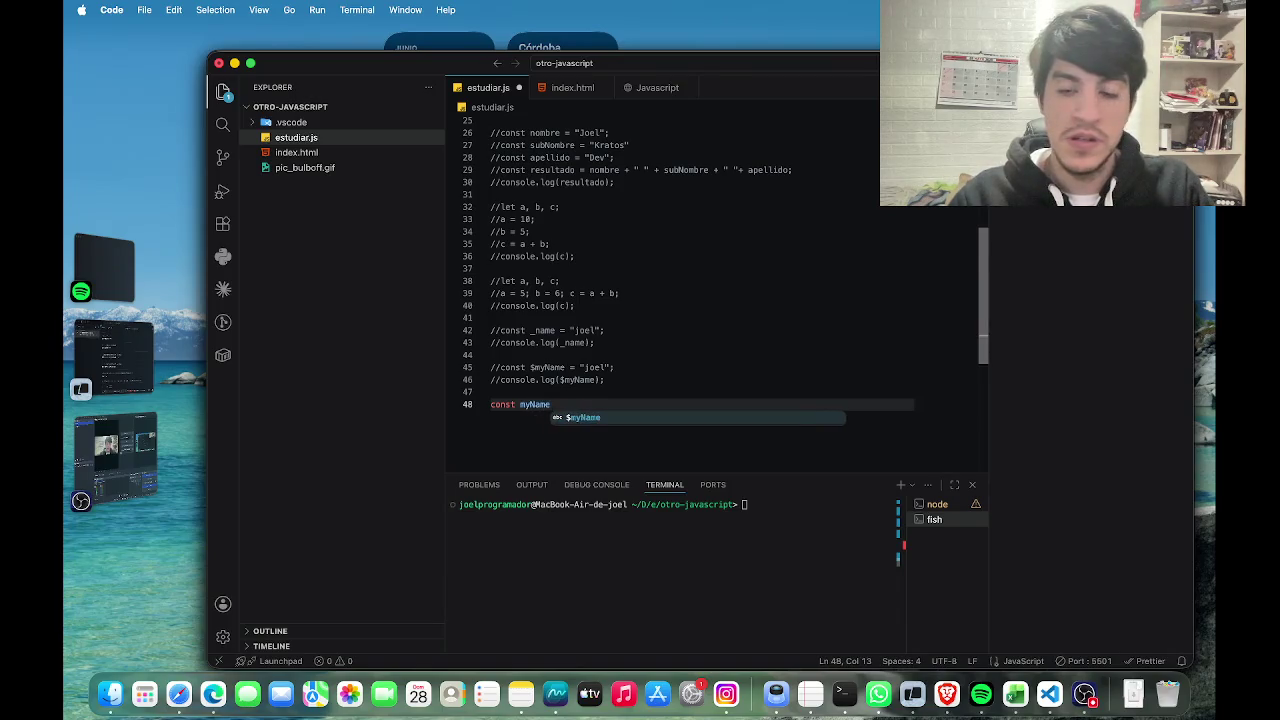
pyautogui.write(' = ')
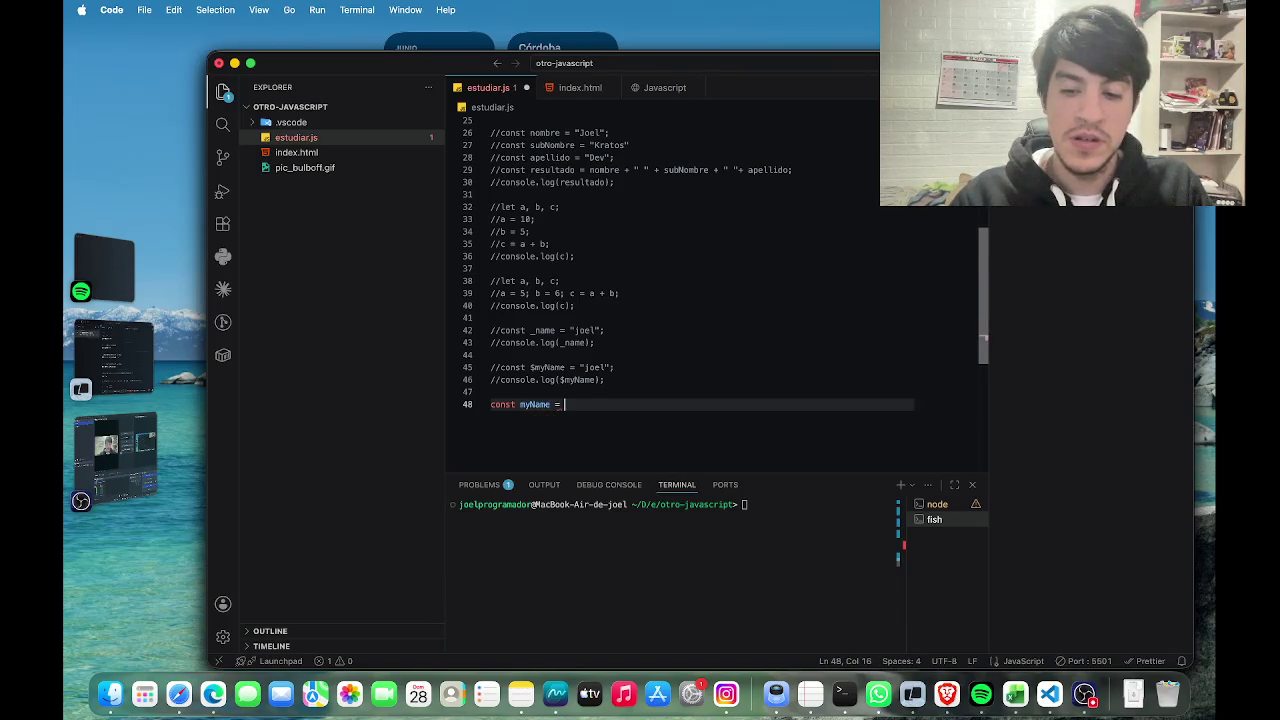
pyautogui.write('"joel";')
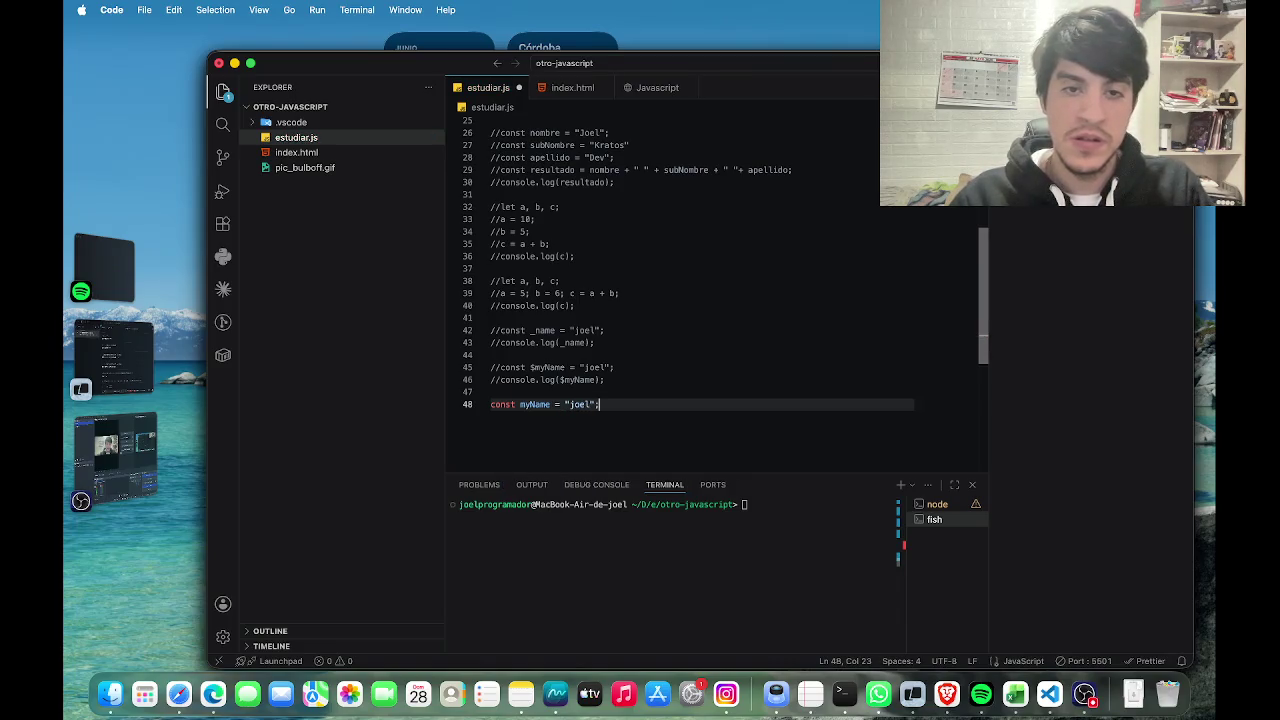
# Add console.log(myName) on line 49 below the myName declaration.
pyautogui.press('Return')
pyautogui.write('console')
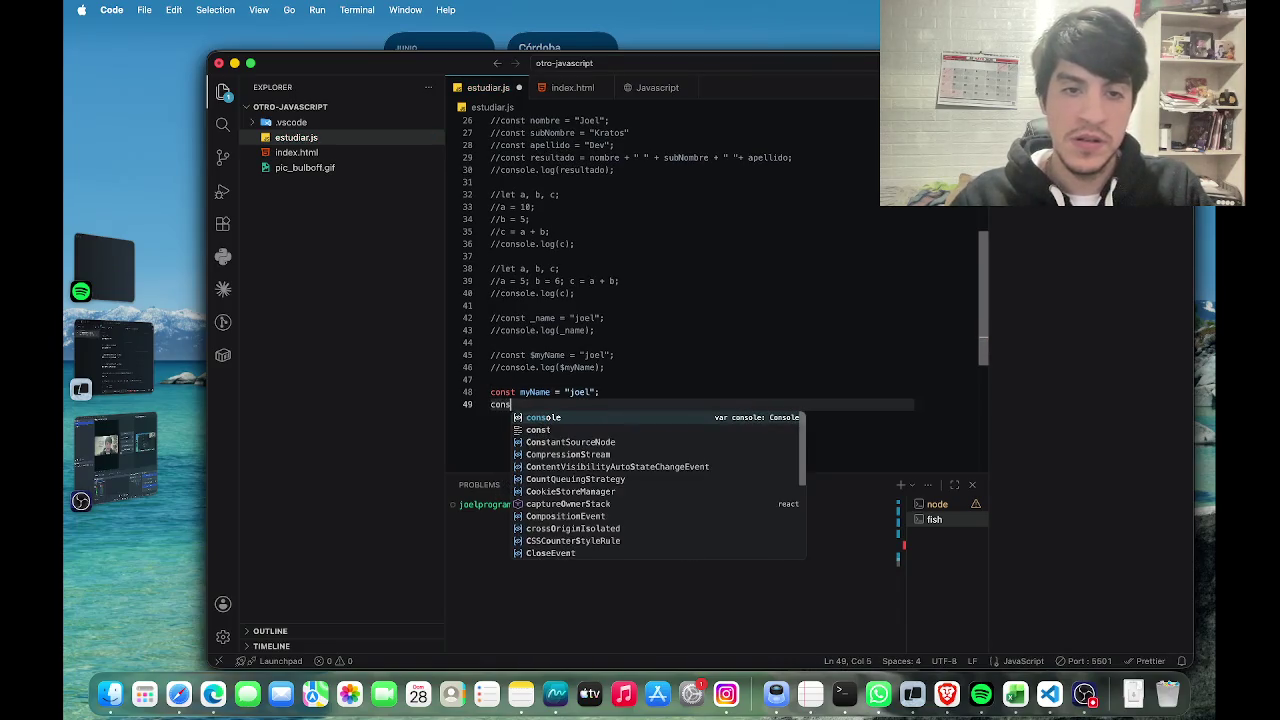
pyautogui.write('.log(')
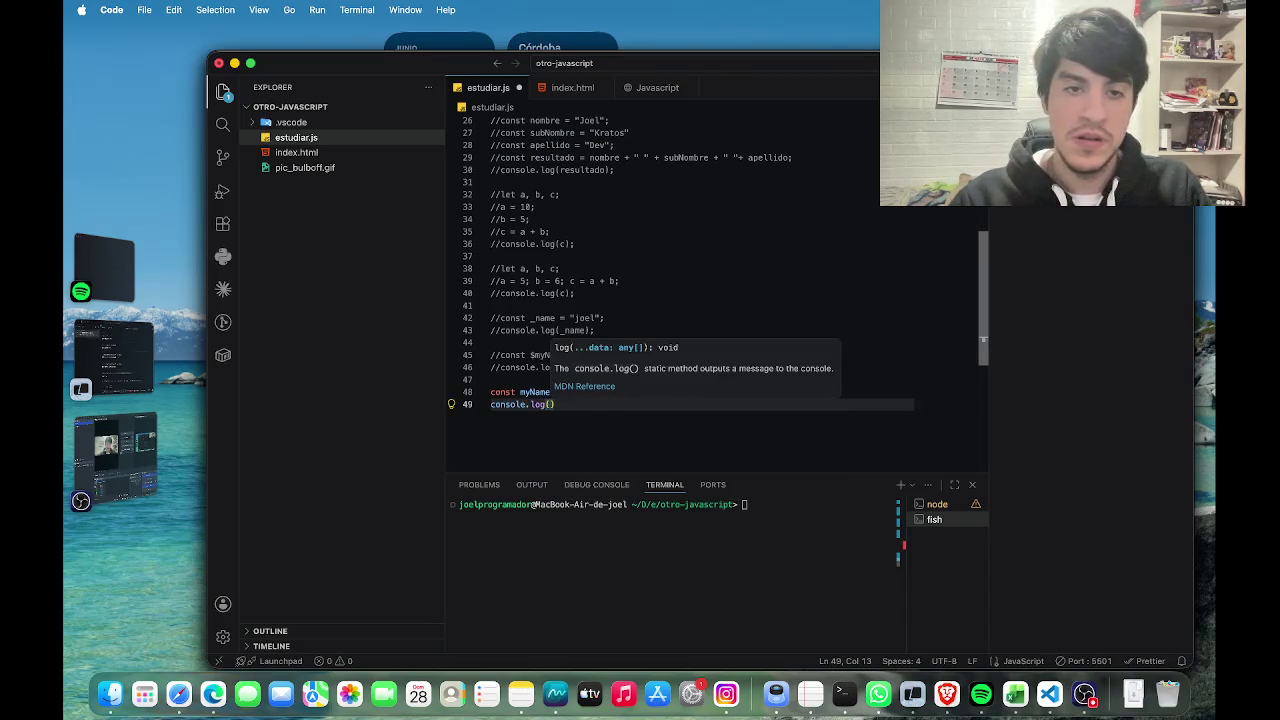
pyautogui.write('my')
pyautogui.press('BackSpace')
pyautogui.write('y')
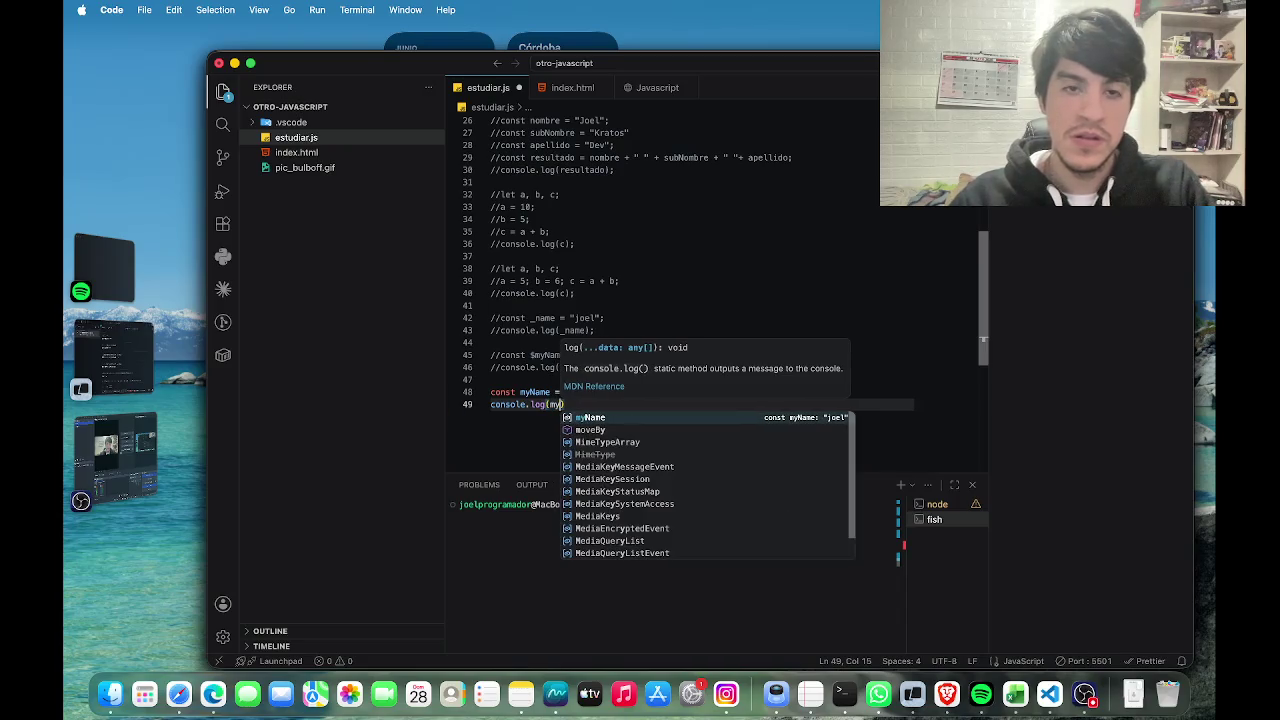
pyautogui.press('Return')
pyautogui.write(')')
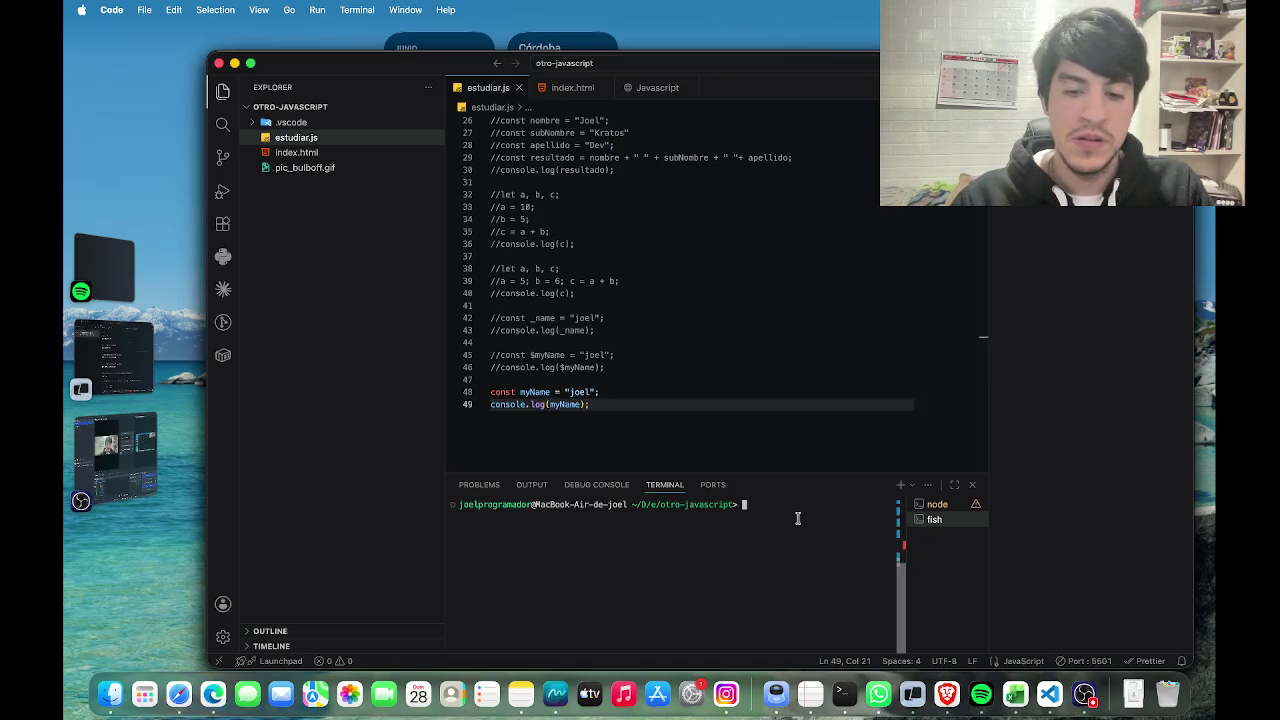
# Run node estudiar.js in the terminal so it prints joel.
pyautogui.write('node estudiar.js')
pyautogui.press('Return')
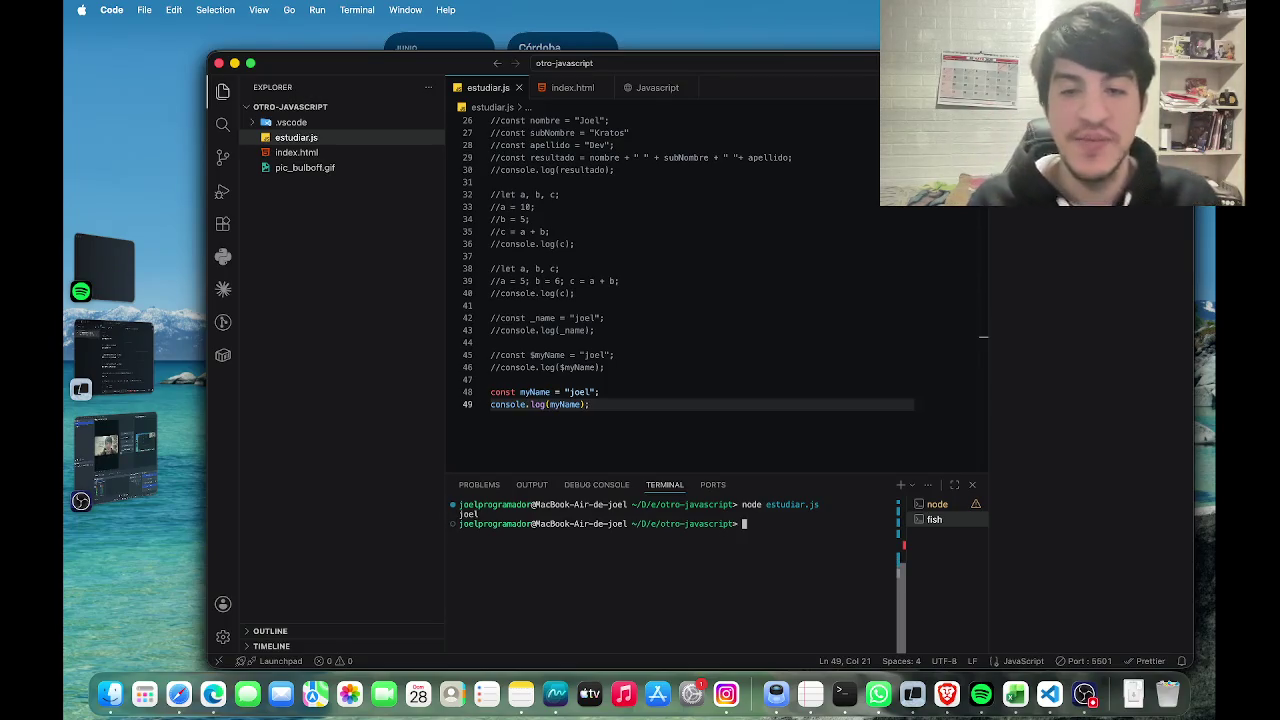
pyautogui.click(110, 448)
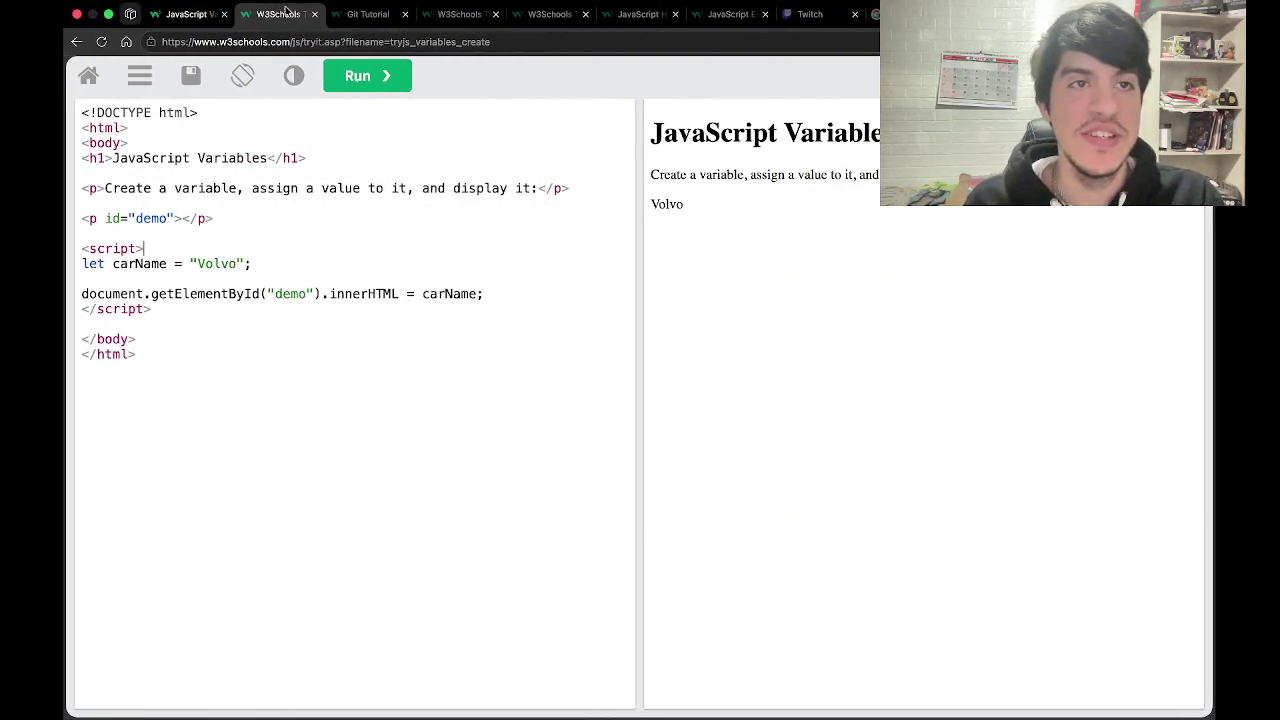
# Close the carName, remove-element and insertBefore Tryit tabs and return to JavaScript Variables.
pyautogui.click(314, 14)
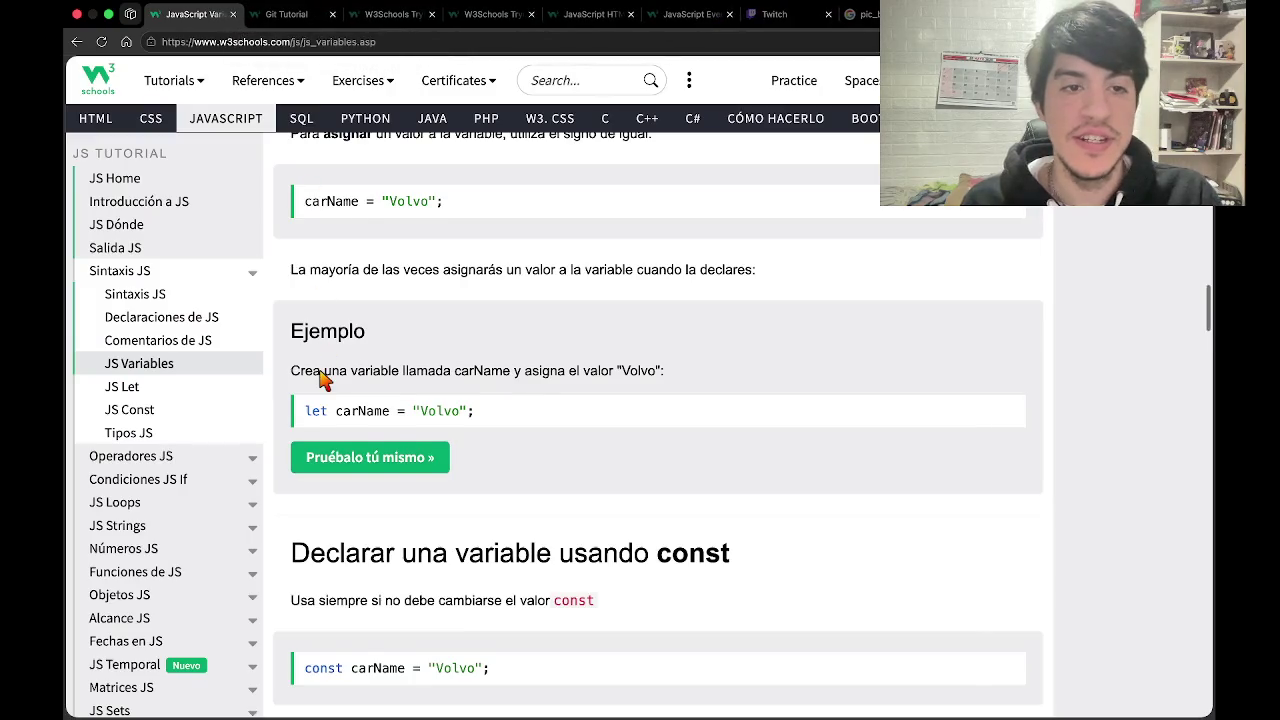
pyautogui.scroll(-3, 322, 378)
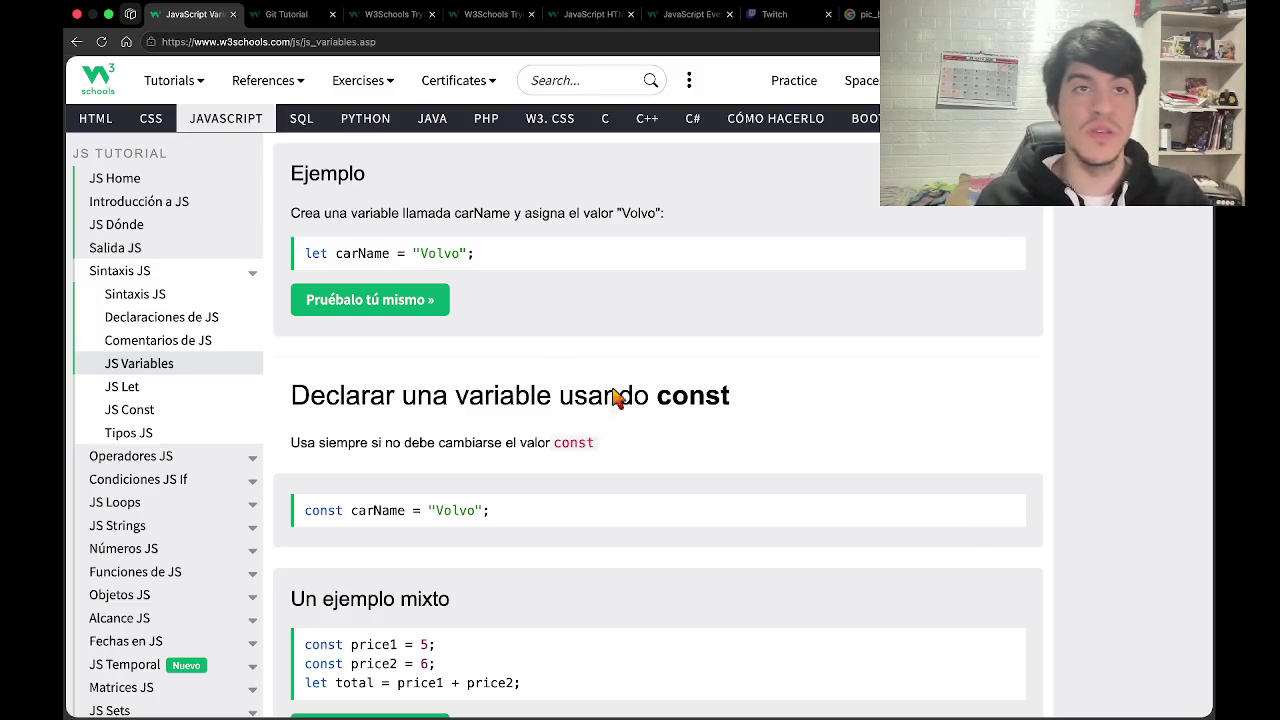
pyautogui.click(398, 23)
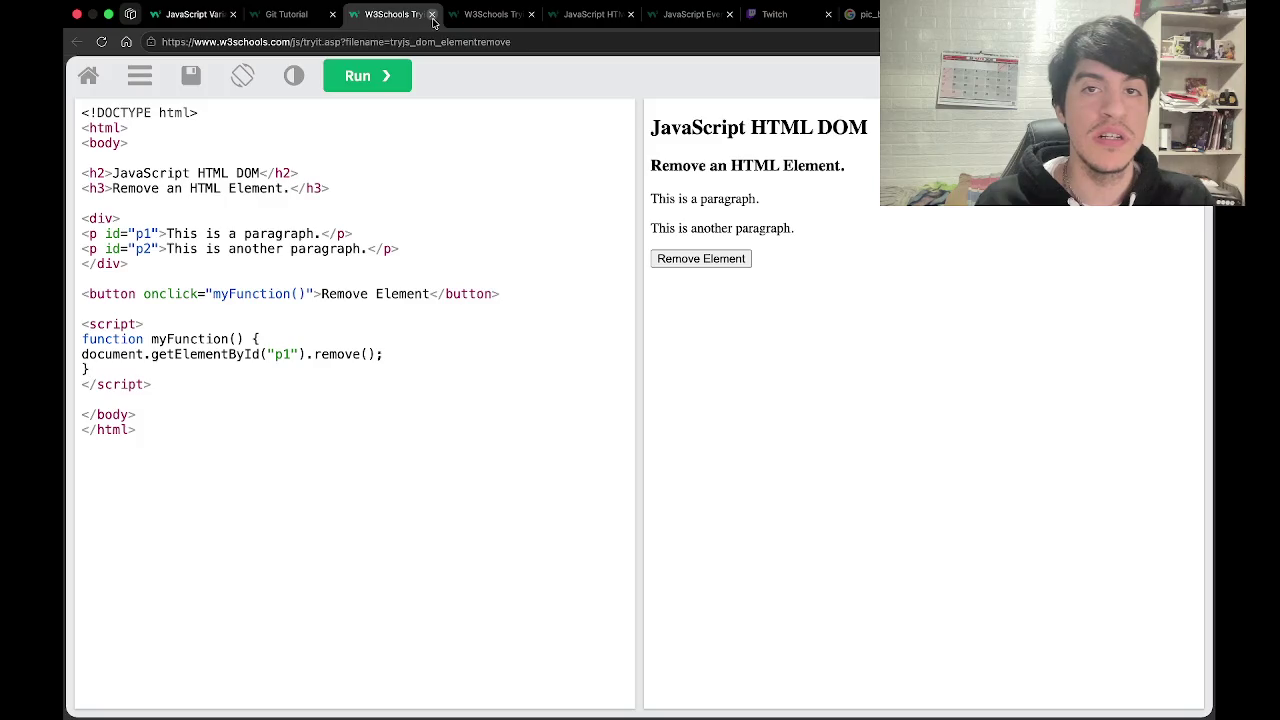
pyautogui.click(433, 16)
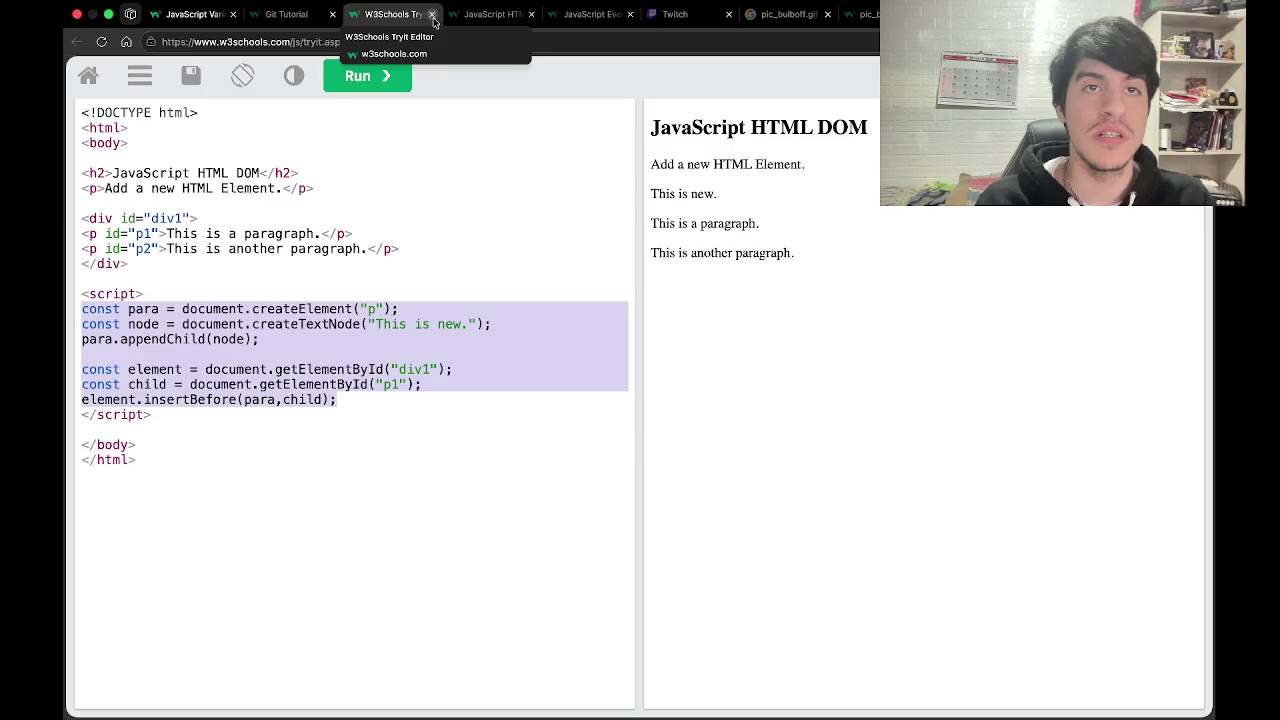
pyautogui.click(433, 16)
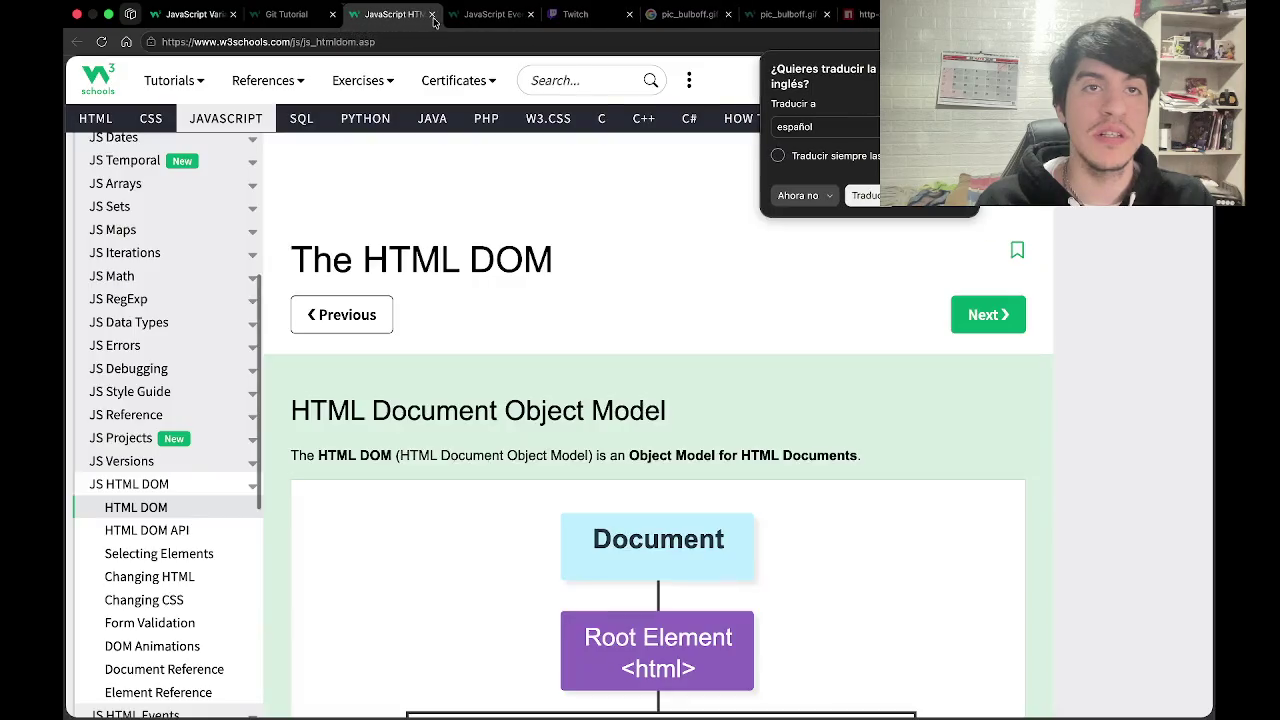
pyautogui.click(202, 15)
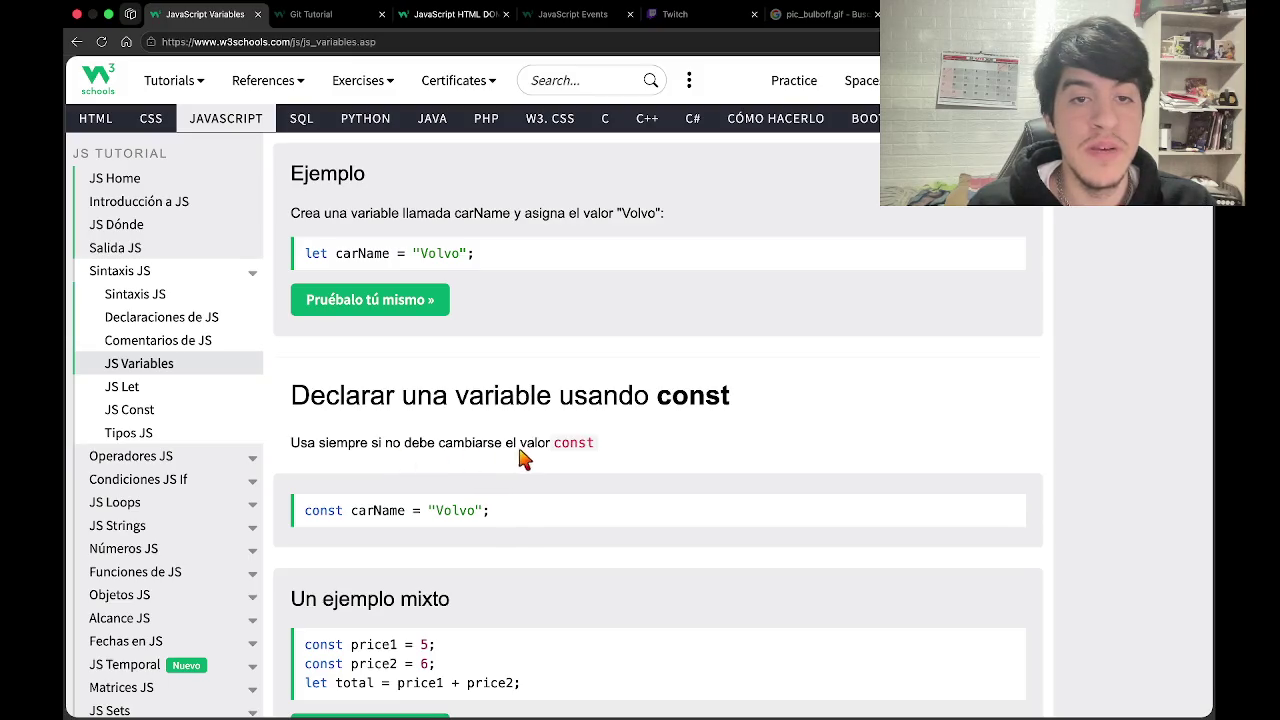
pyautogui.scroll(-2, 571, 471)
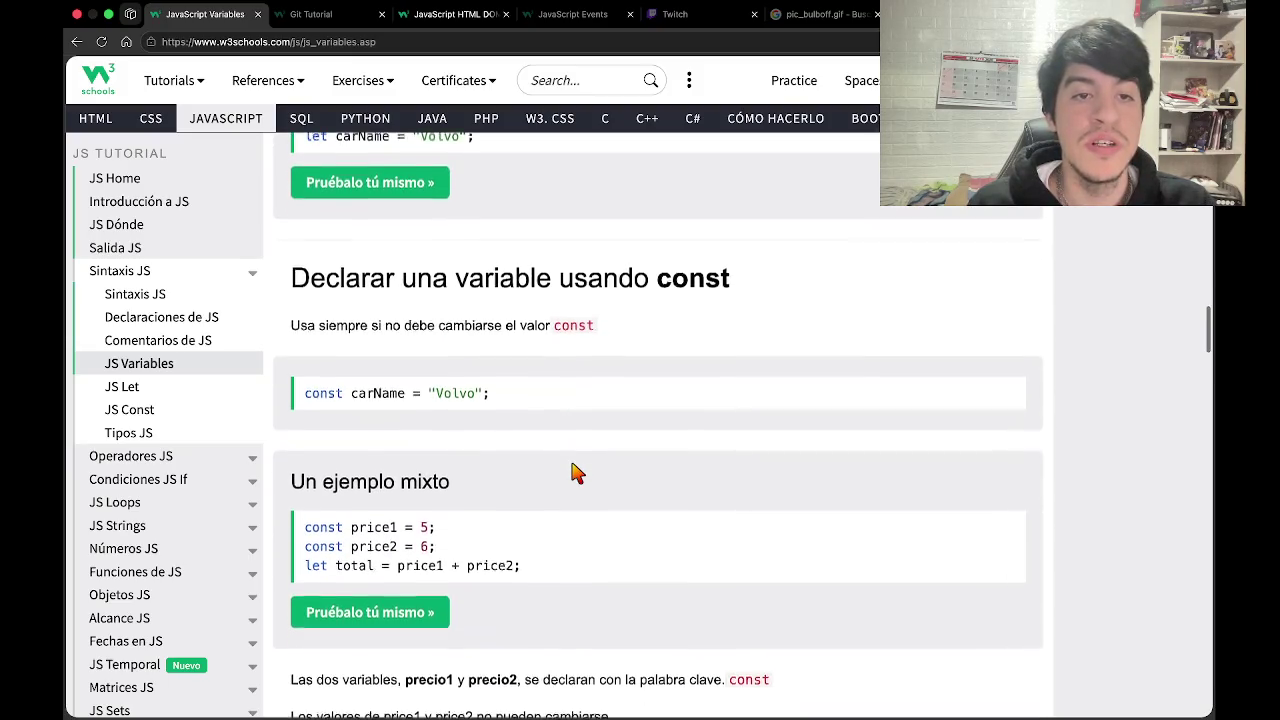
pyautogui.scroll(-1, 575, 470)
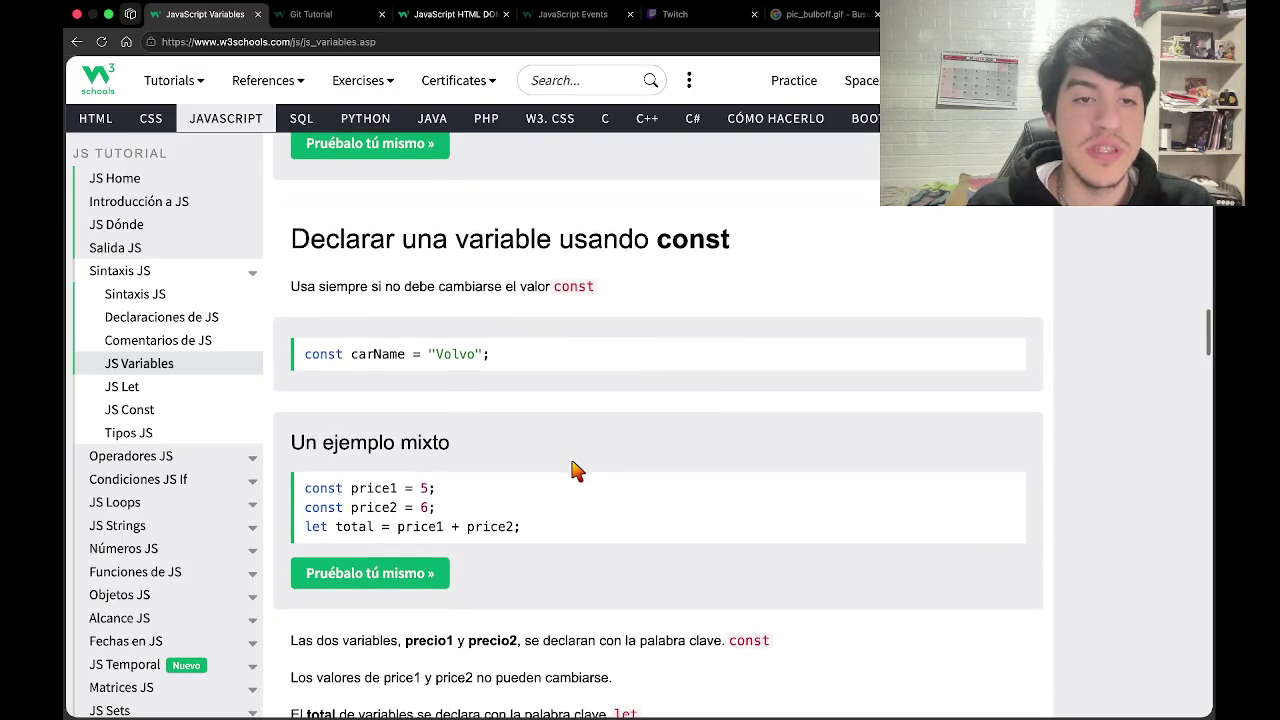
pyautogui.scroll(-1, 575, 470)
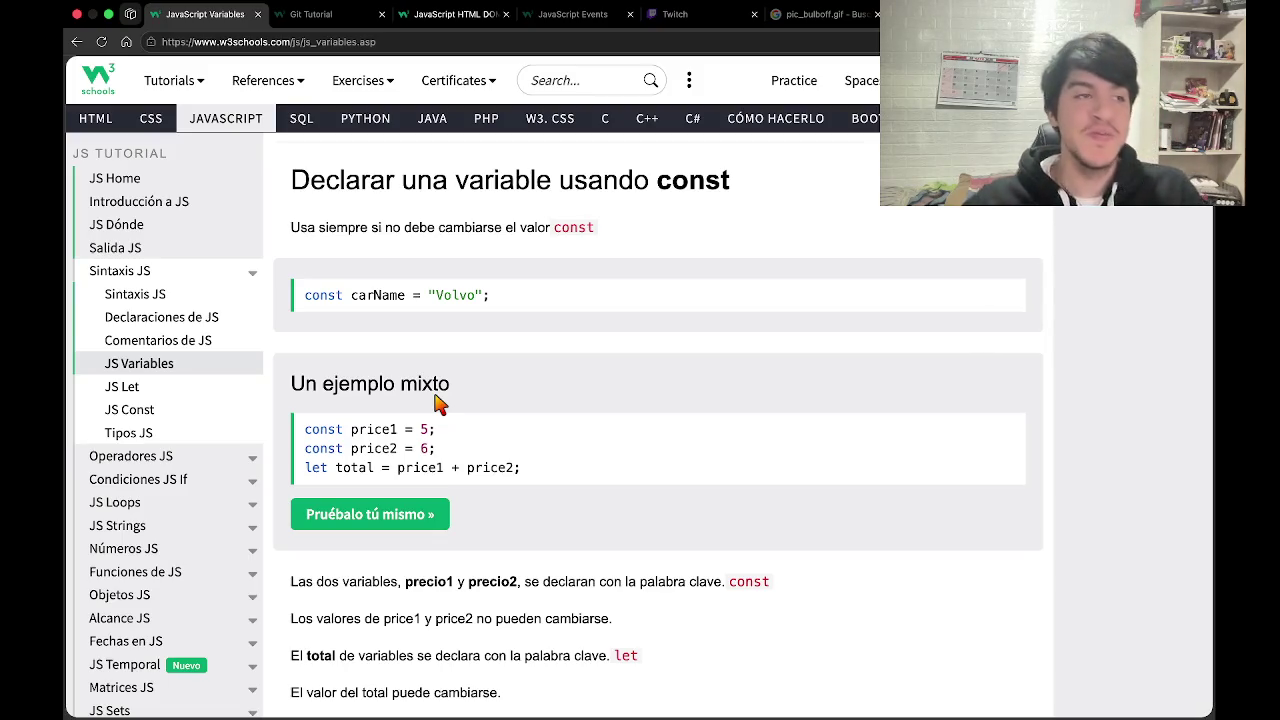
# Reload the Twitch stream manager, then go back to the JavaScript Variables tutorial.
pyautogui.click(680, 14)
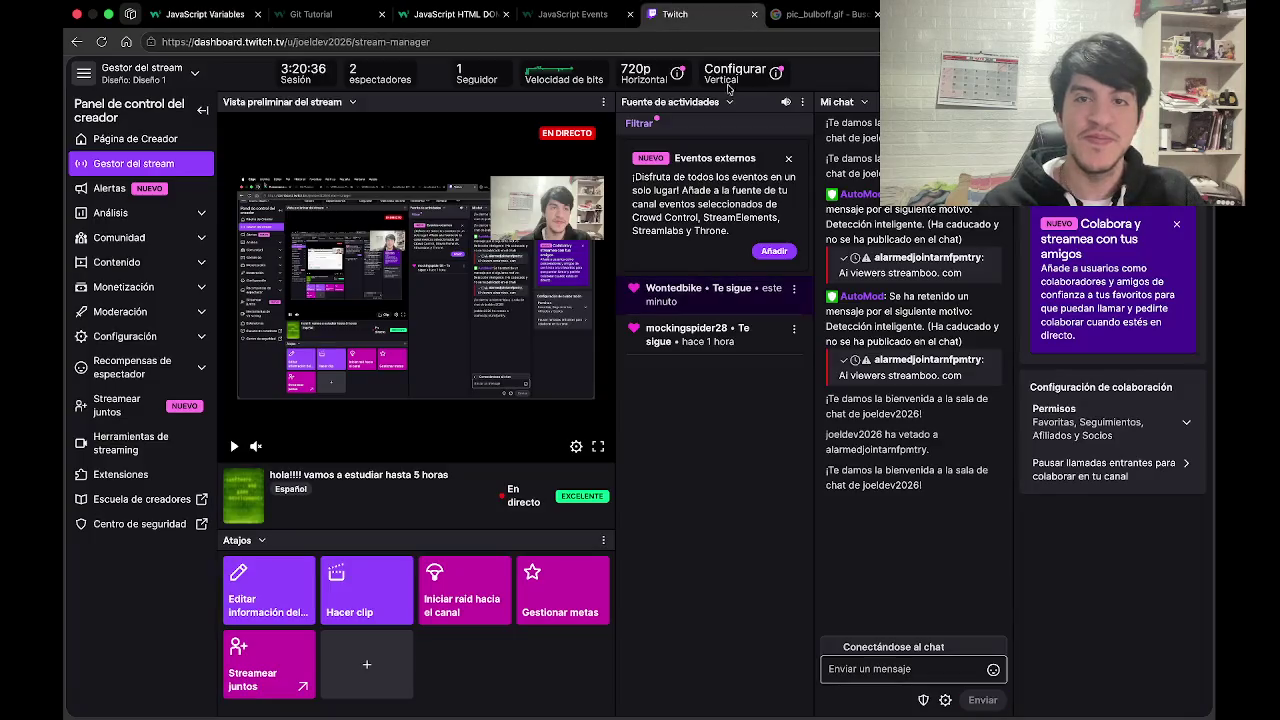
pyautogui.click(888, 675)
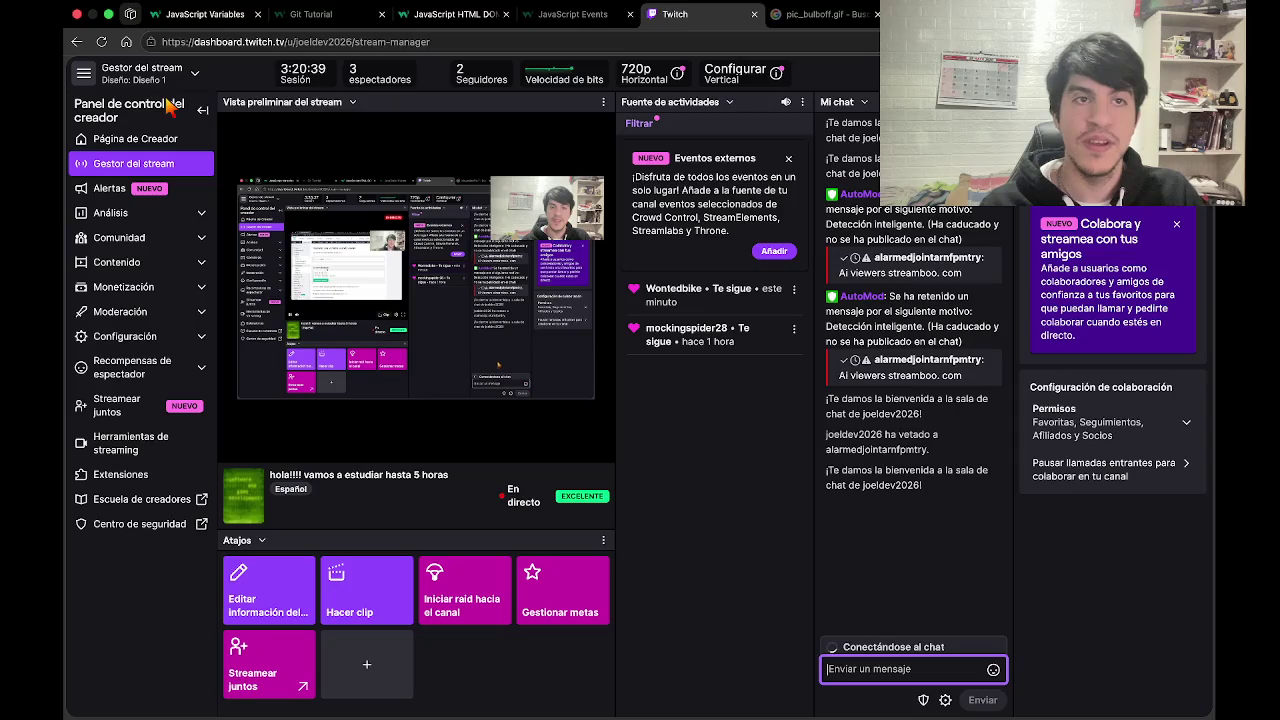
pyautogui.click(103, 42)
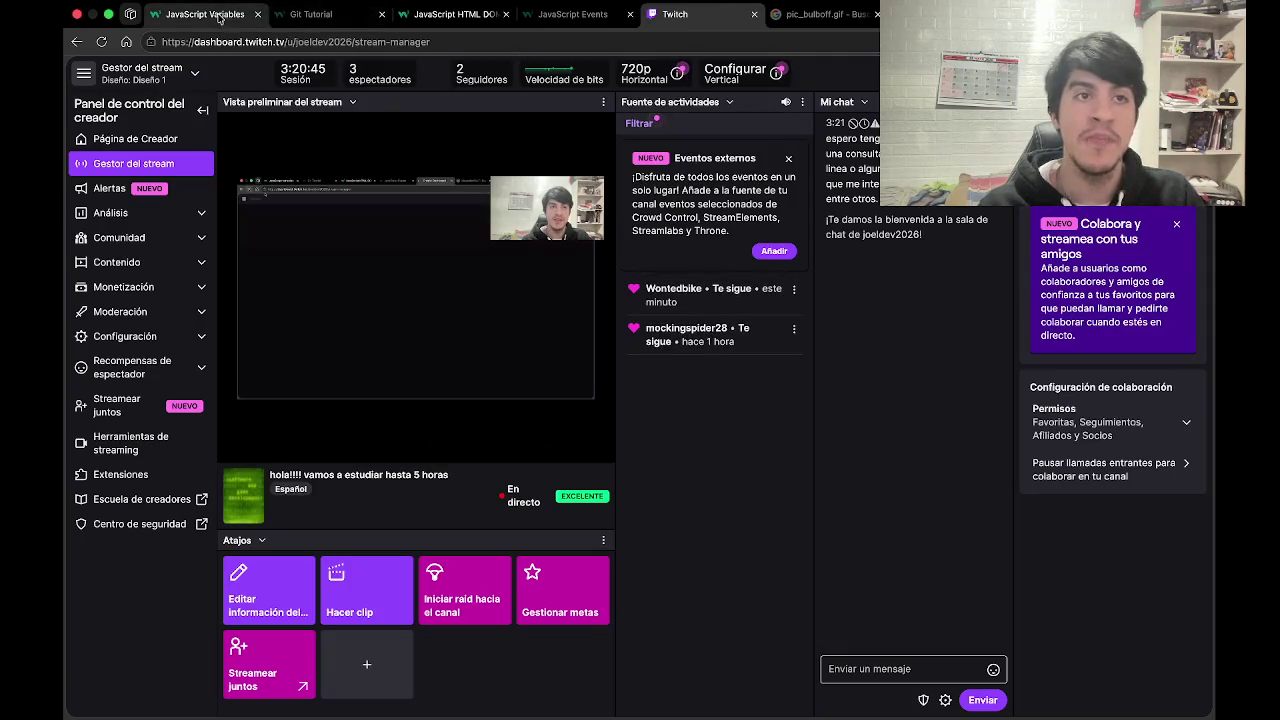
pyautogui.click(205, 14)
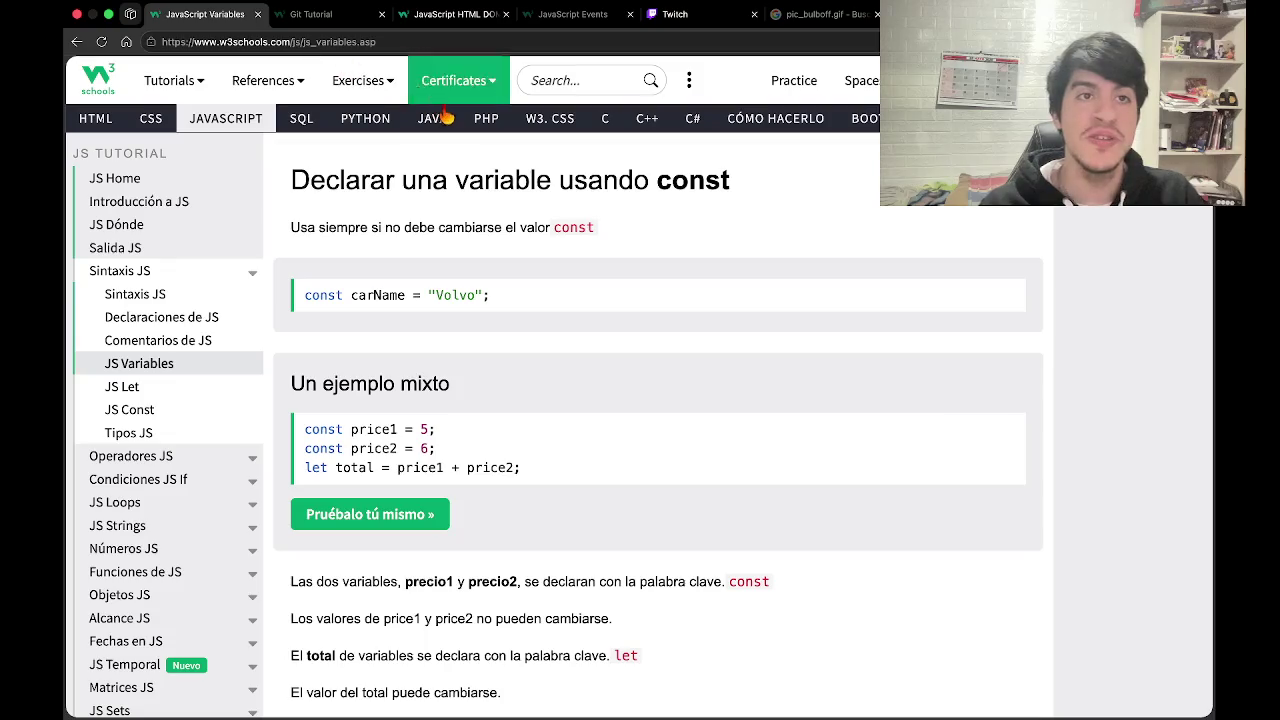
# Open the W3Schools Python tutorial in a new tab and copy its page address.
pyautogui.rightClick(358, 119)
pyautogui.click(386, 127)
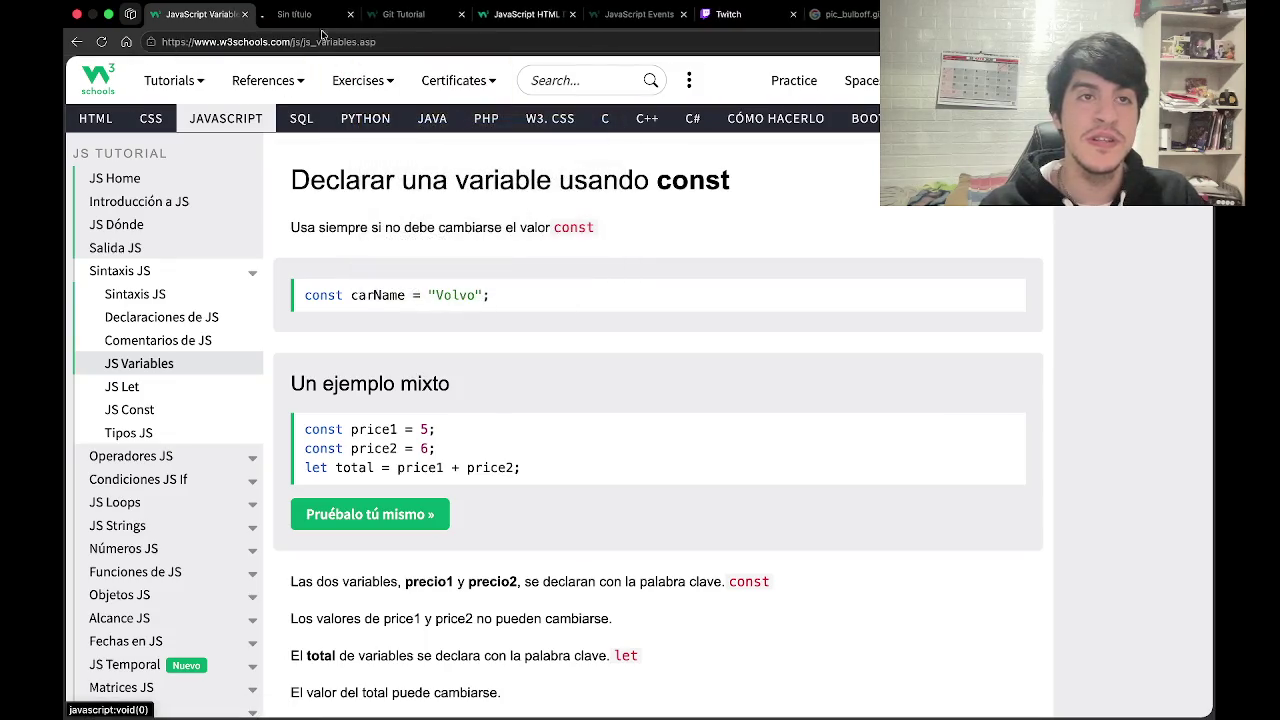
pyautogui.click(303, 20)
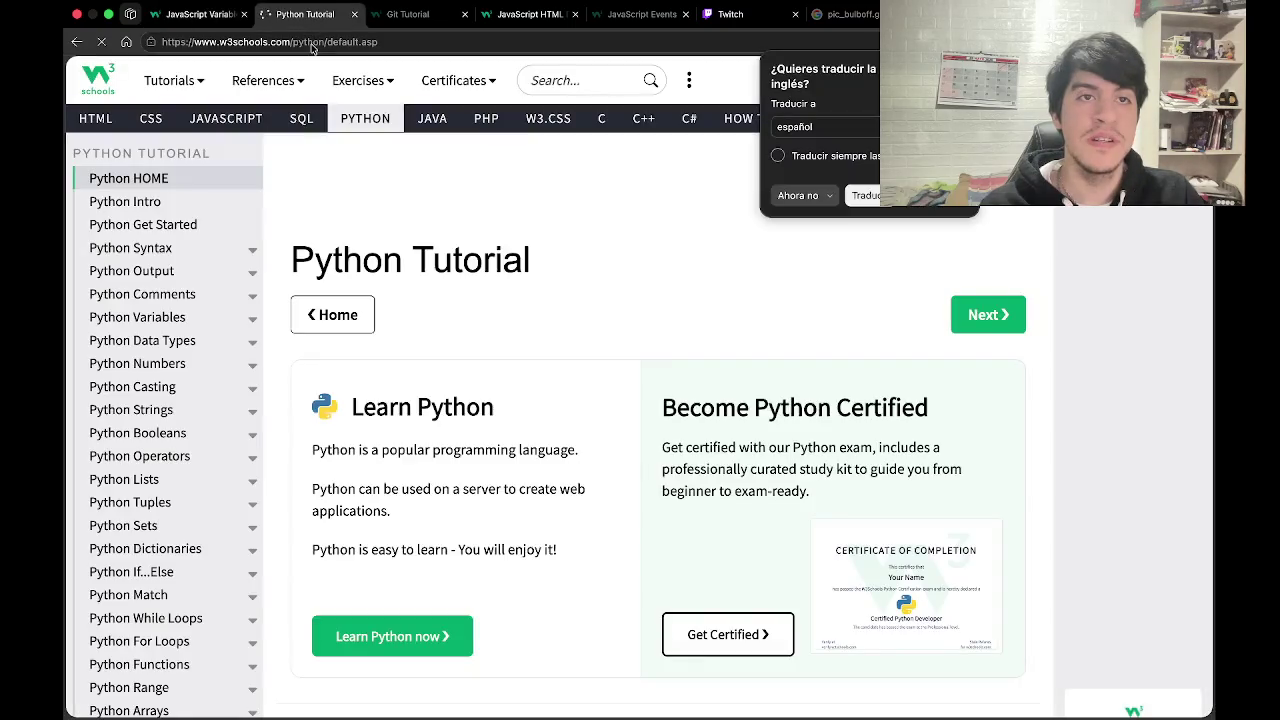
pyautogui.click(312, 44)
pyautogui.rightClick(314, 45)
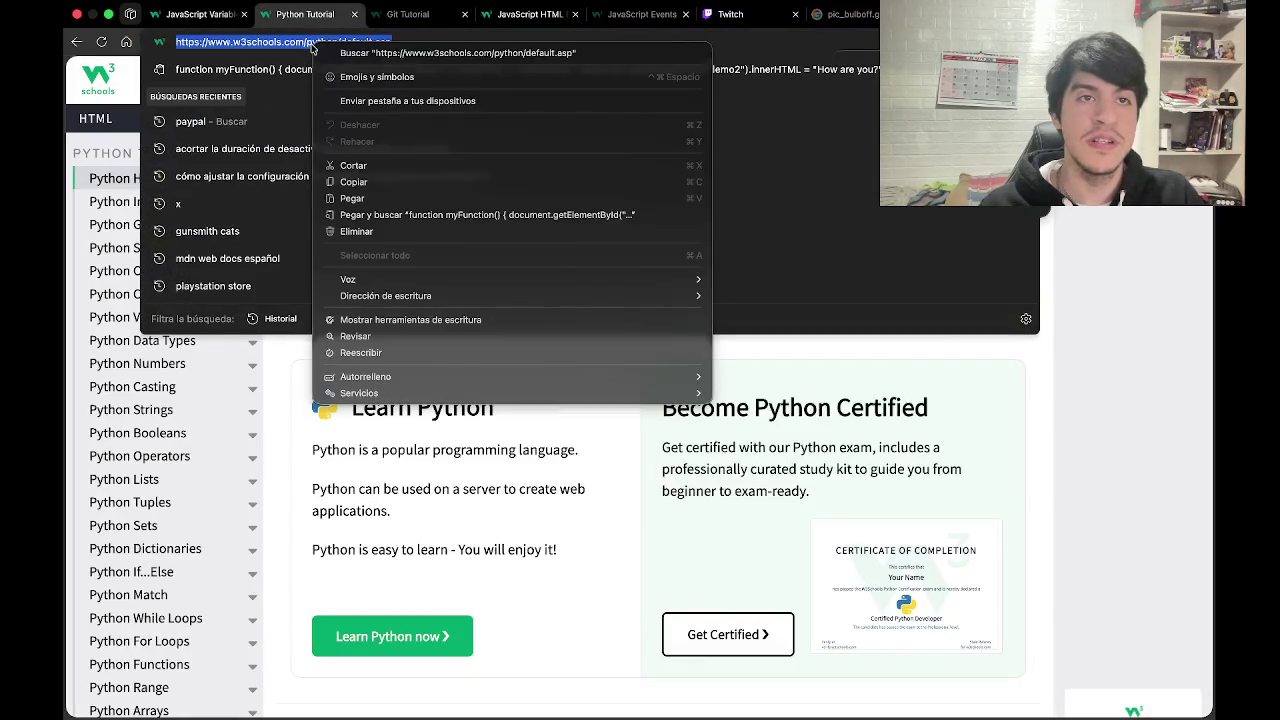
pyautogui.click(406, 181)
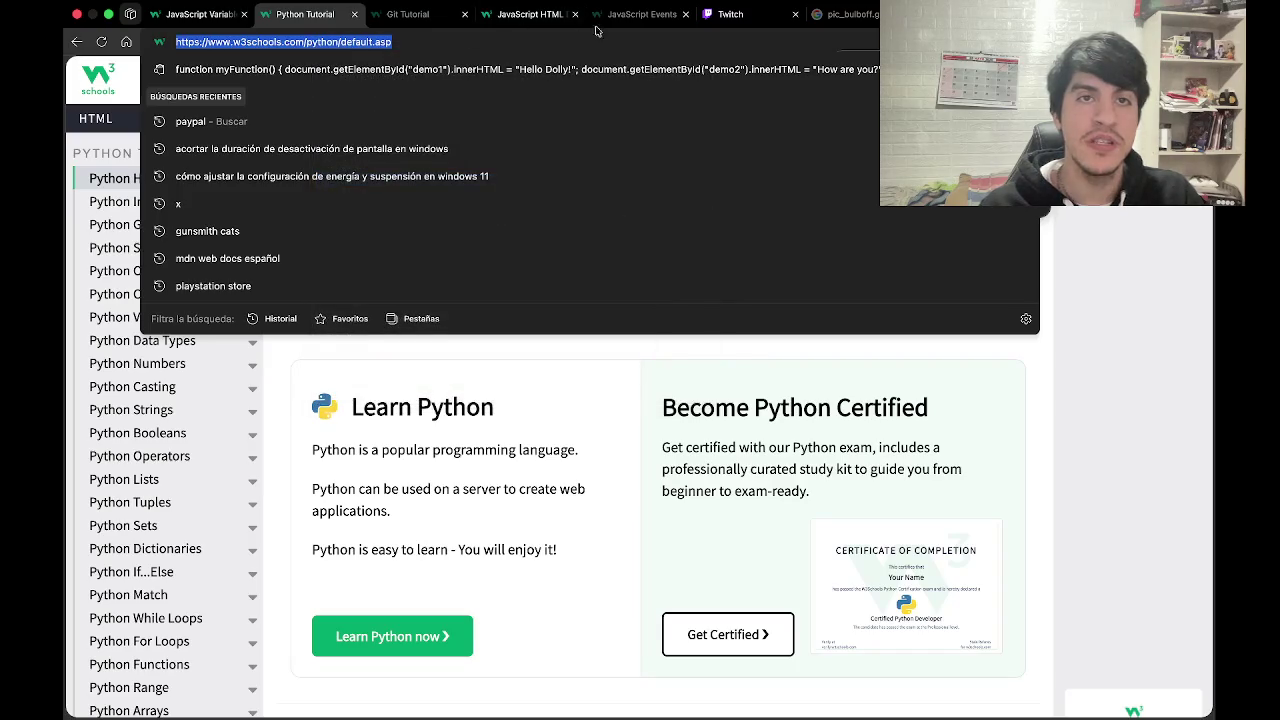
pyautogui.click(726, 16)
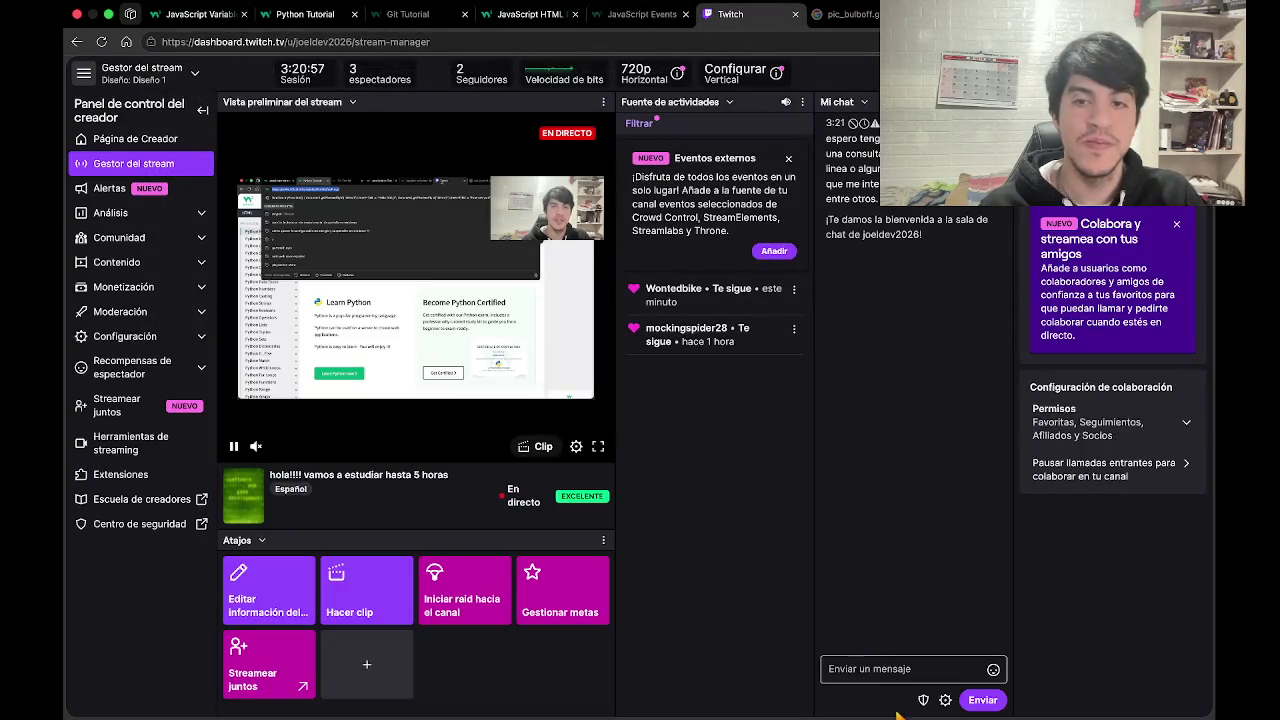
pyautogui.click(891, 676)
pyautogui.rightClick(891, 673)
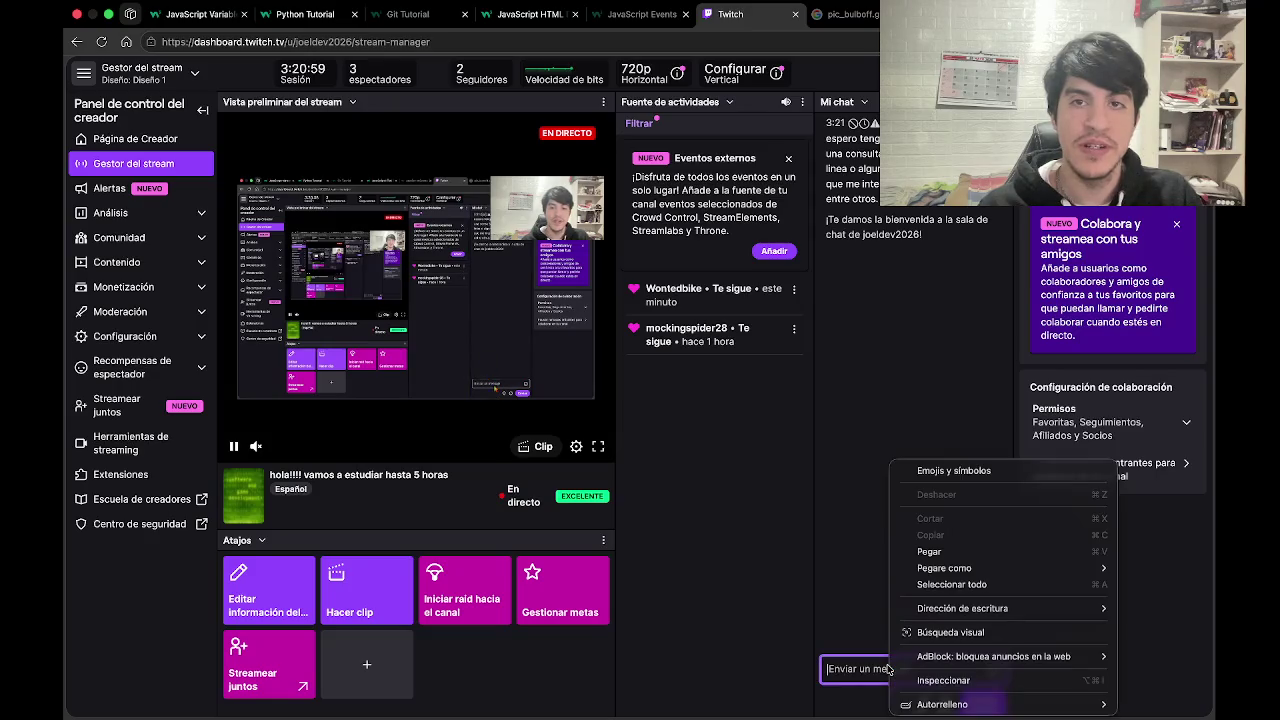
pyautogui.click(979, 557)
pyautogui.press('Return')
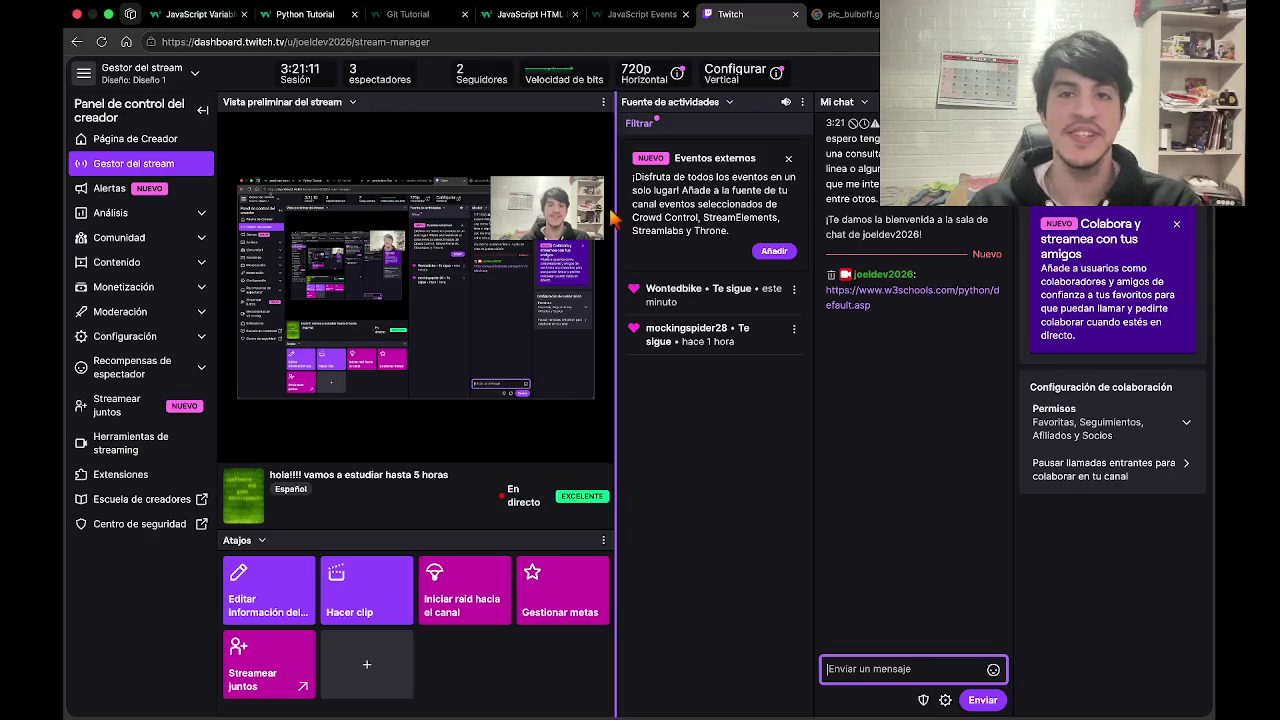
pyautogui.click(200, 16)
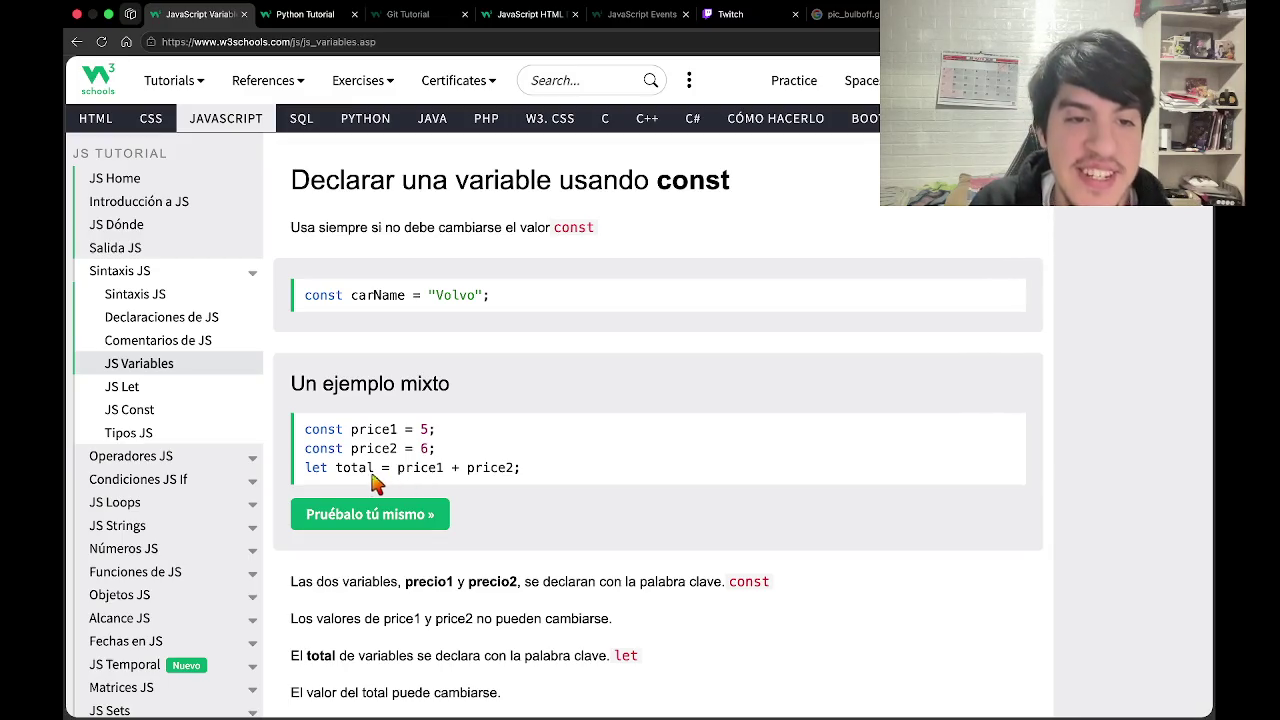
pyautogui.scroll(-2, 352, 581)
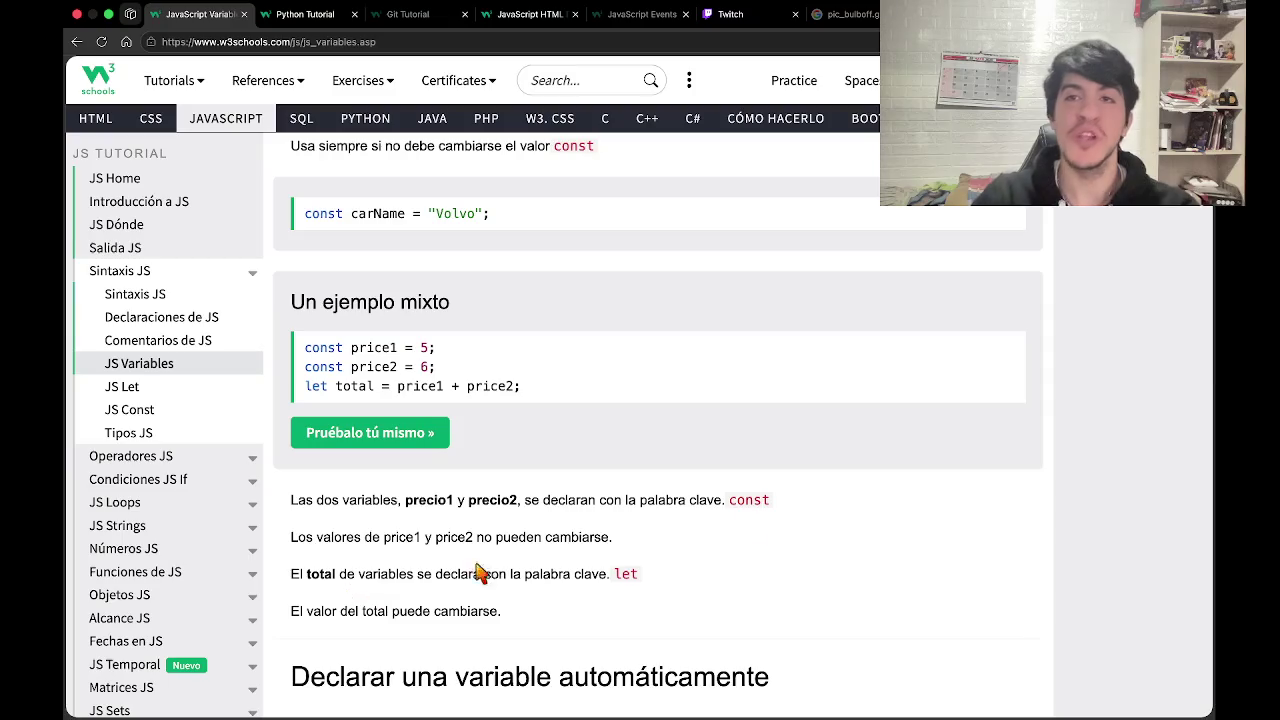
pyautogui.press('super+t')
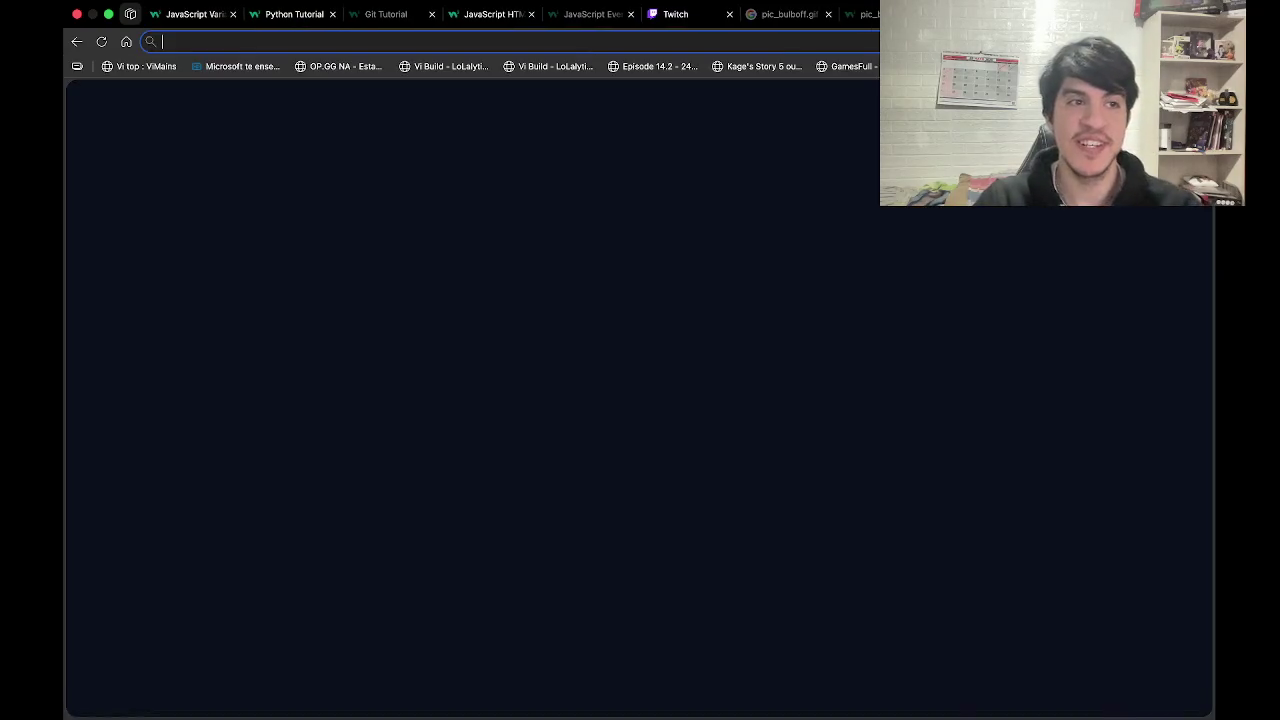
# Search Google for 'ubisoft' and glance at the image results.
pyautogui.write('go')
pyautogui.press('Return')
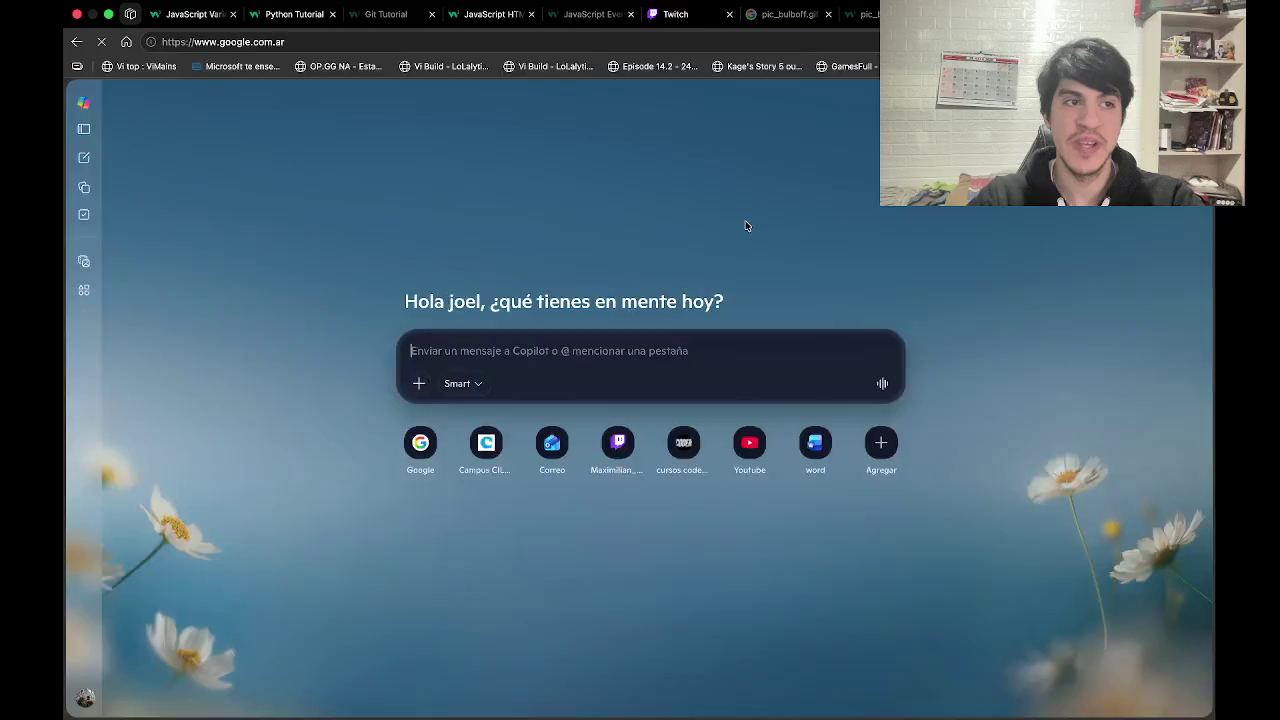
pyautogui.write('ubisoft')
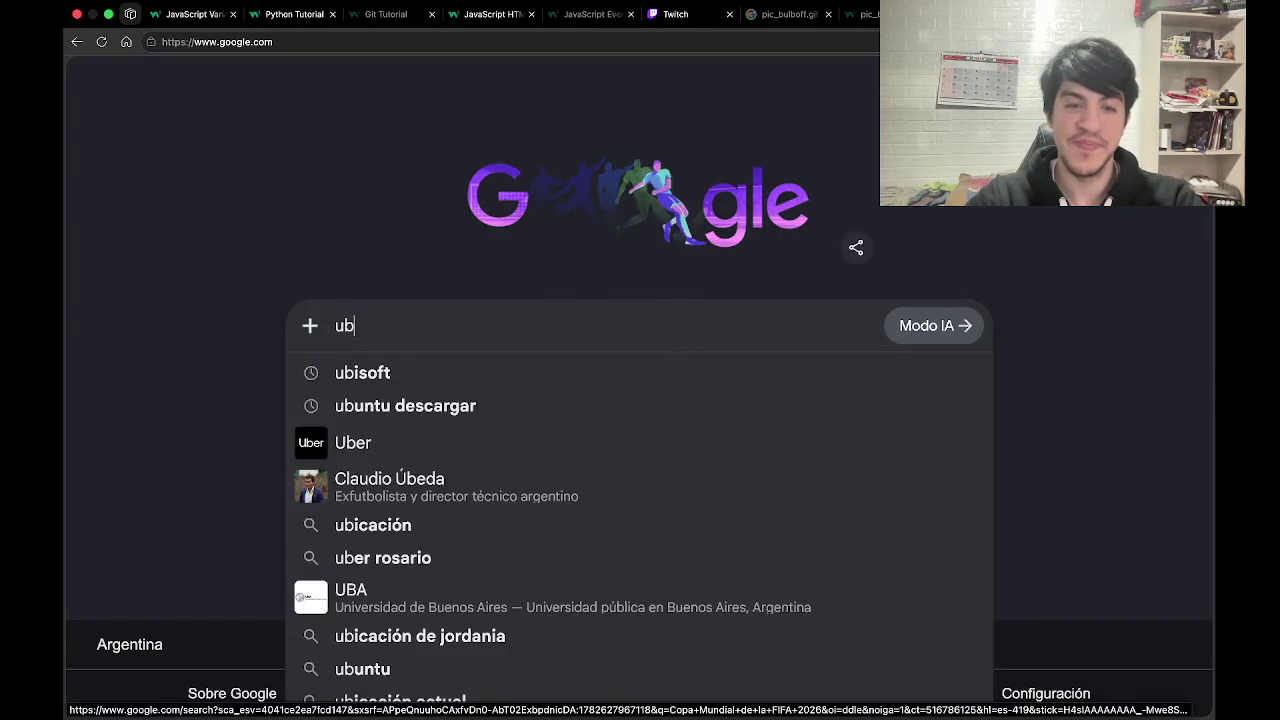
pyautogui.press('Return')
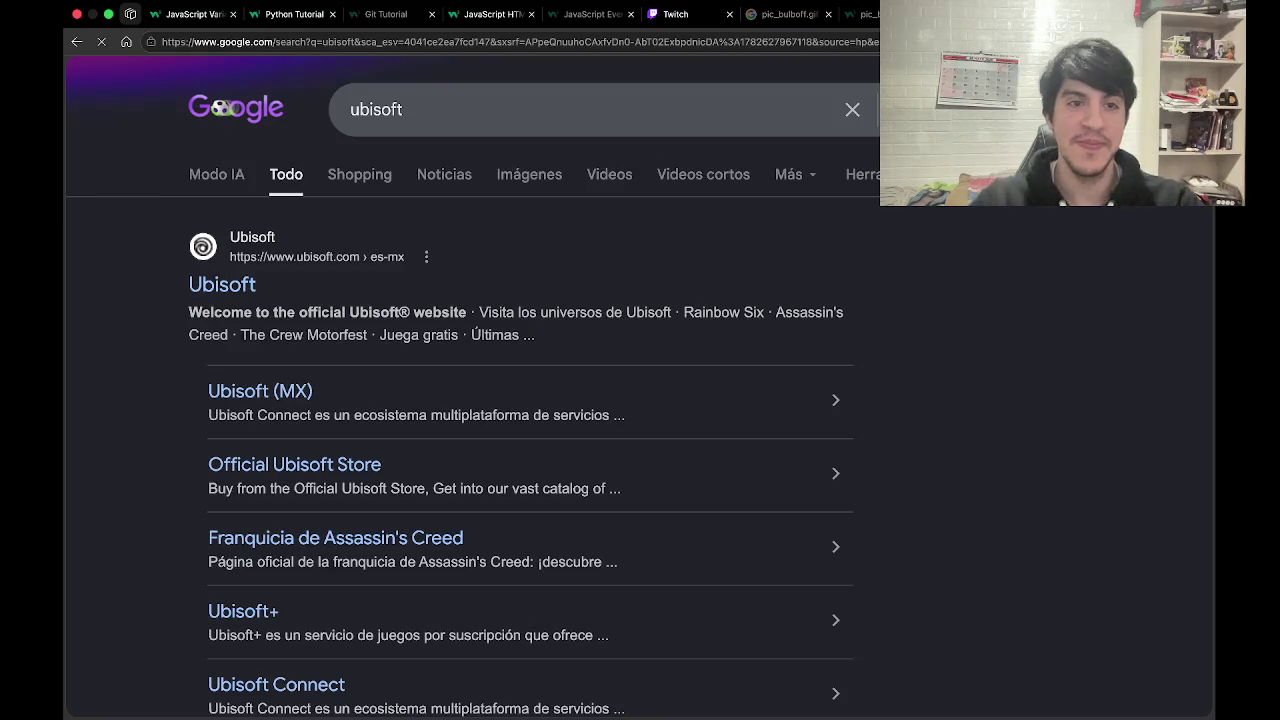
pyautogui.click(520, 186)
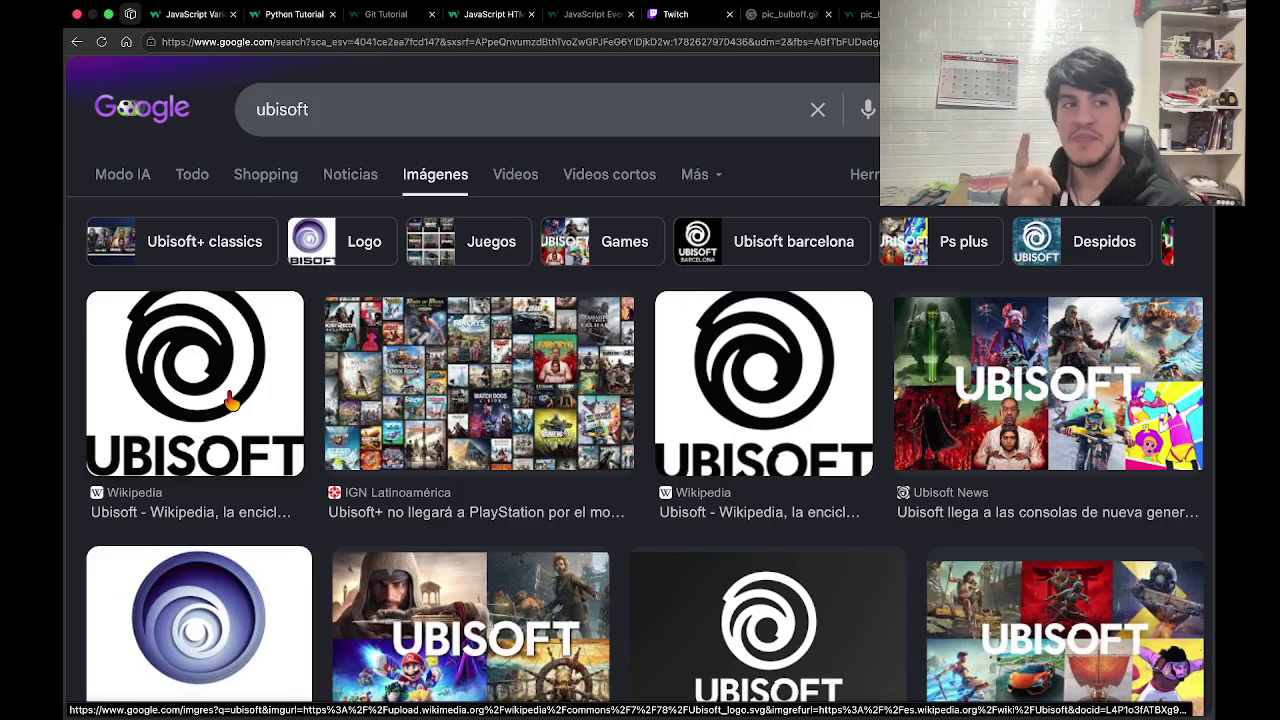
pyautogui.click(189, 192)
# Extend the query to 'ubisoft es mas bug', then return to the JavaScript Variables tab.
pyautogui.click(438, 118)
pyautogui.write('es ')
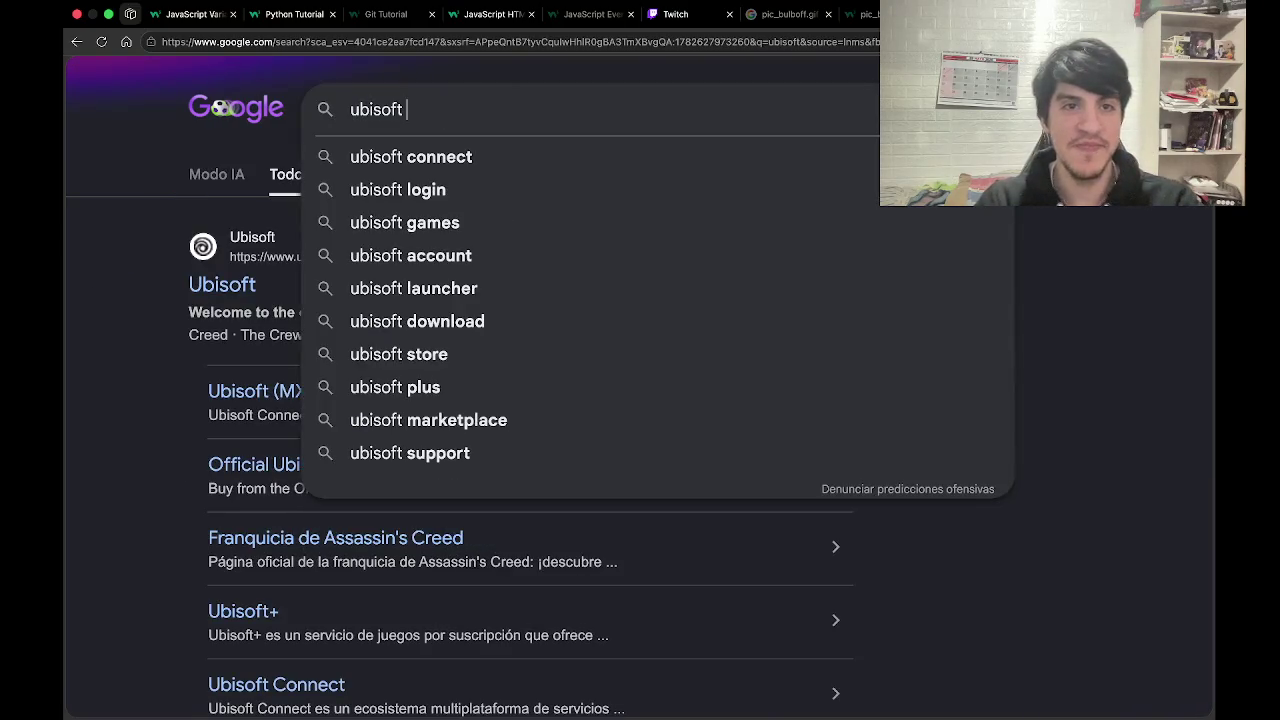
pyautogui.write('mas bug')
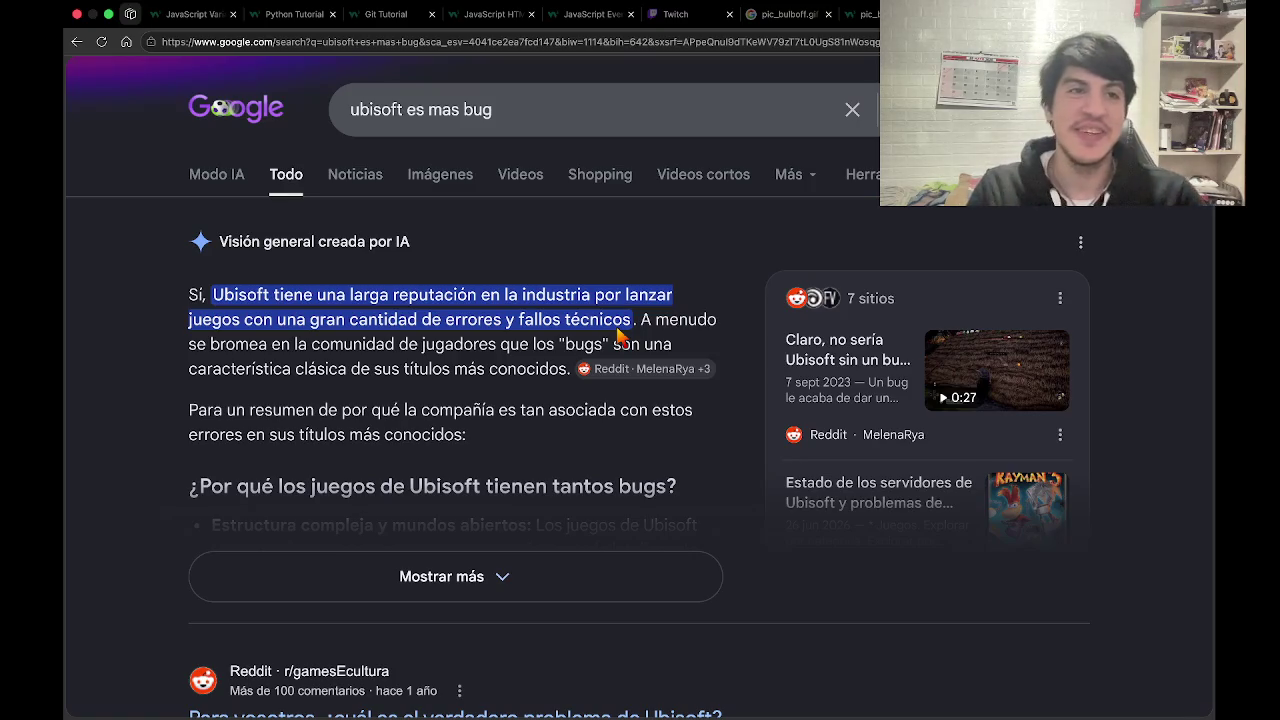
pyautogui.click(195, 14)
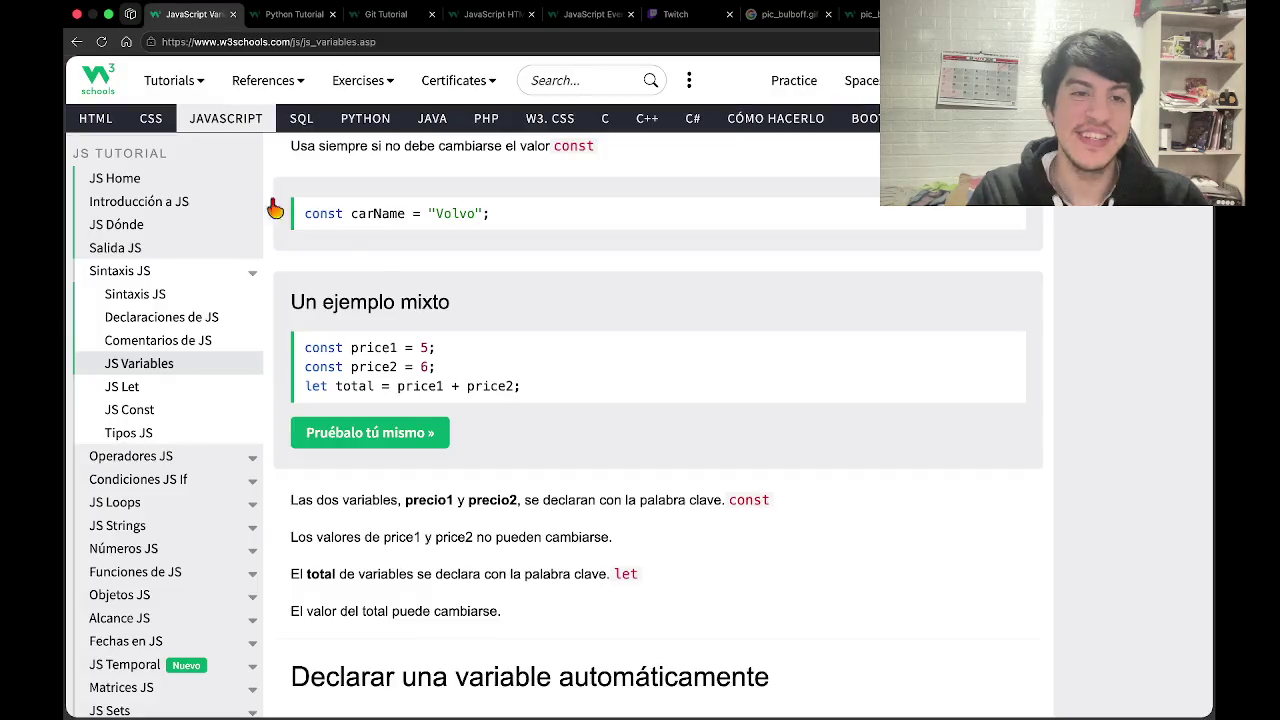